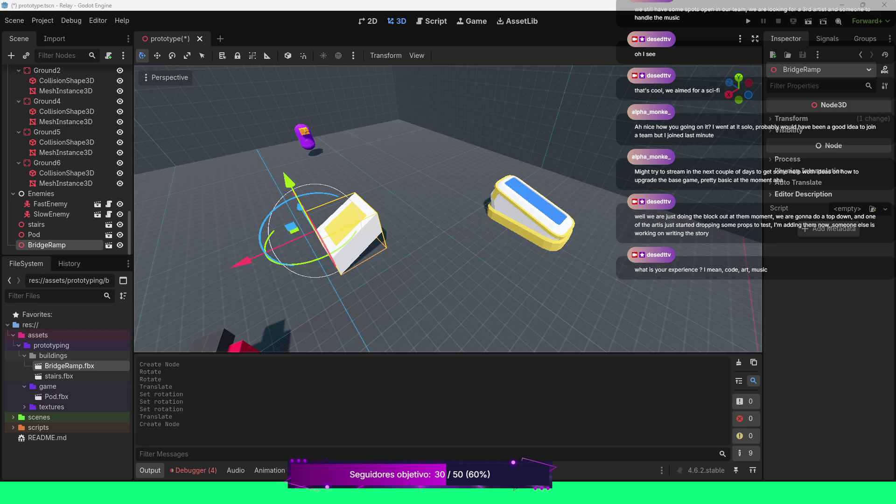
- Collapse the Enemies group in the scene tree and save the prototype scene with Ctrl+S
{"action": "left_click_drag", "start_coordinate": [448, 210], "coordinate": [402, 212]}
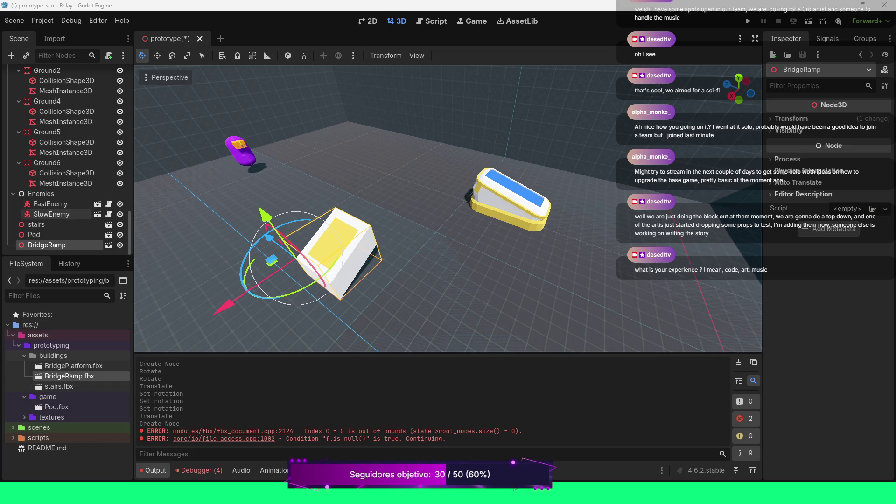
{"action": "left_click", "coordinate": [13, 193]}
{"action": "key", "text": "ctrl+s"}
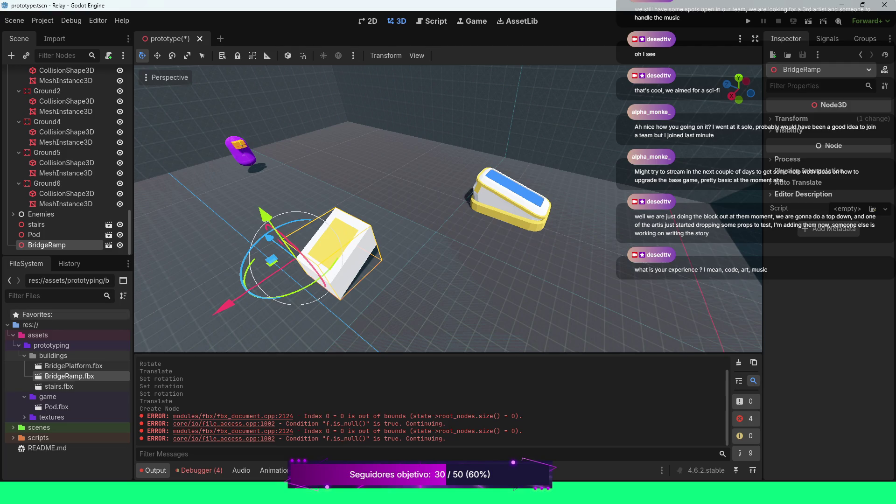
- Collapse the Walls group and select the Prototype root node
{"action": "scroll", "coordinate": [70, 126], "scroll_direction": "up", "scroll_amount": 5}
{"action": "scroll", "coordinate": [70, 130], "scroll_direction": "up", "scroll_amount": 8}
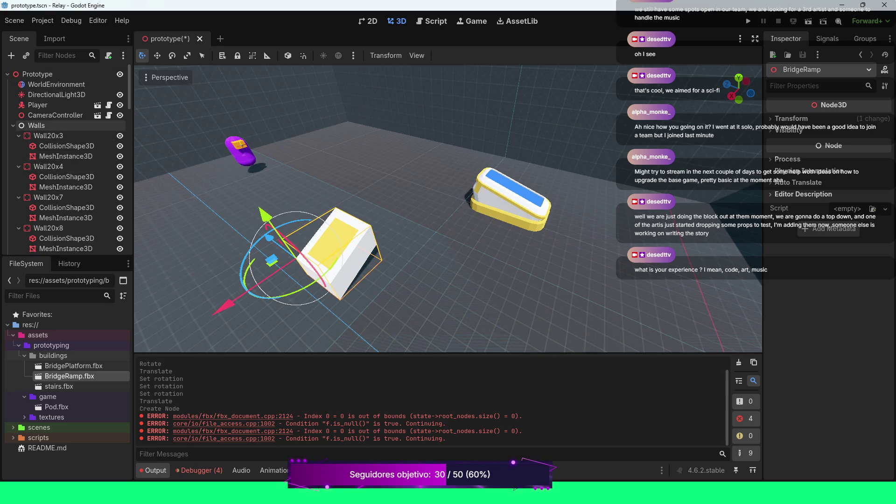
{"action": "left_click", "coordinate": [14, 126]}
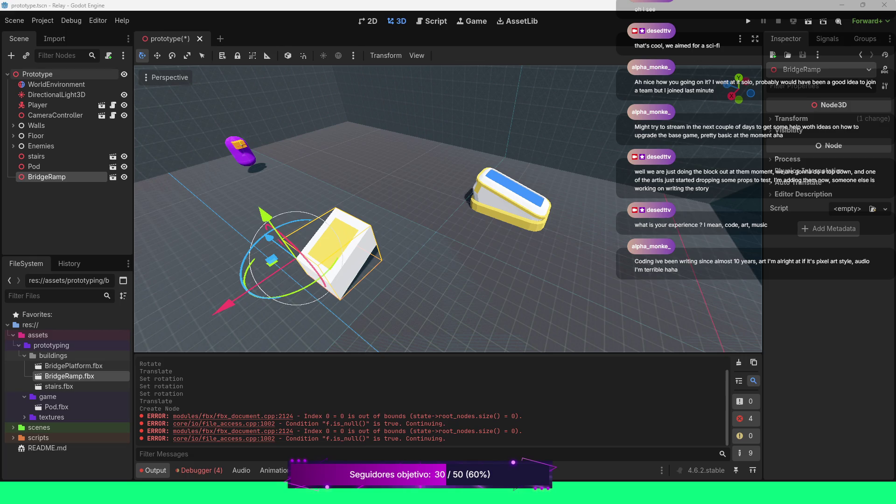
{"action": "left_click", "coordinate": [37, 74]}
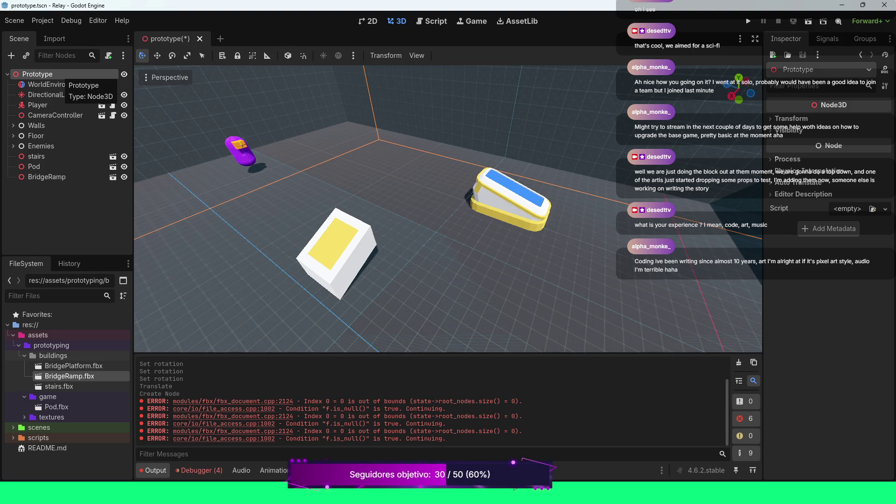
- Add a plain Node child named Props under Prototype, then select stairs, Pod and BridgeRamp
{"action": "right_click", "coordinate": [55, 74]}
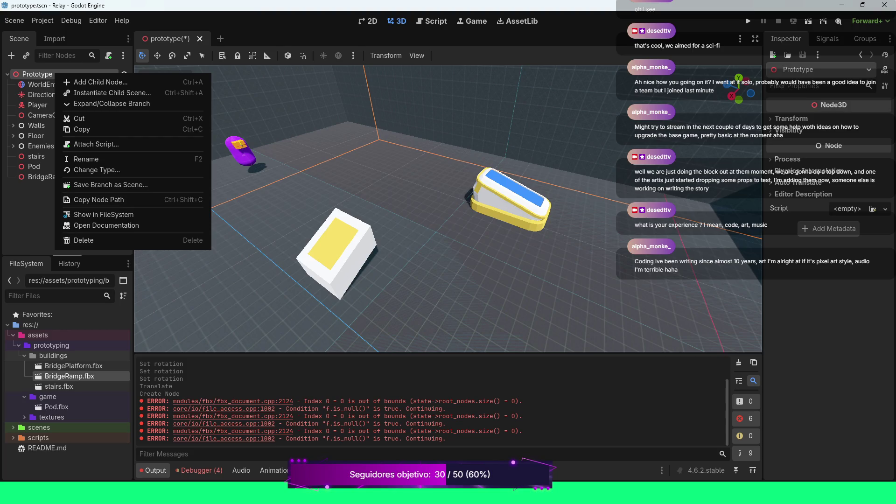
{"action": "left_click", "coordinate": [101, 81]}
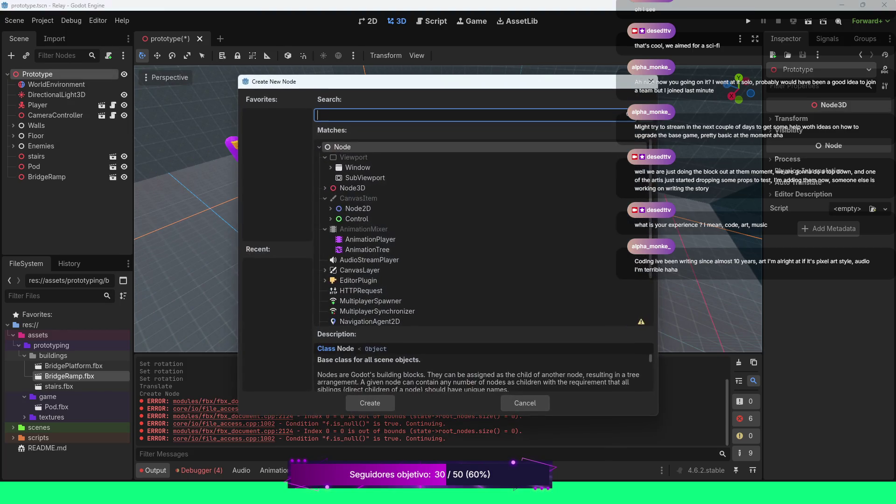
{"action": "double_click", "coordinate": [343, 146]}
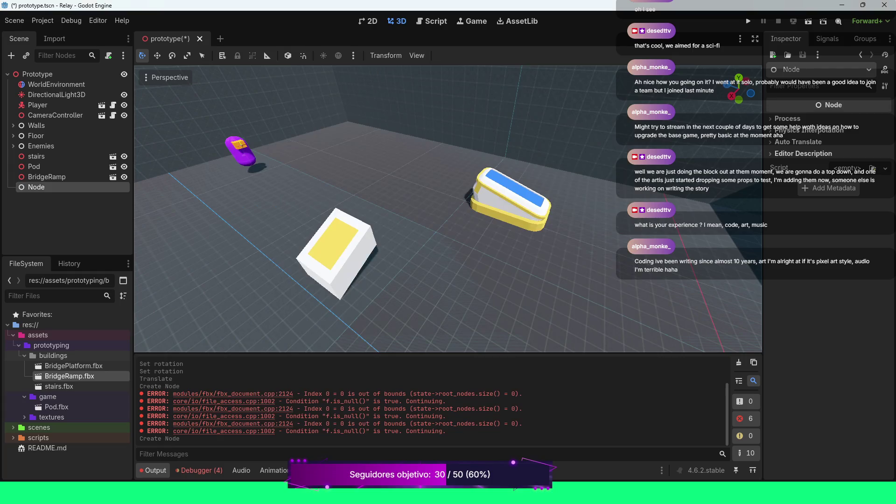
{"action": "key", "text": "F2"}
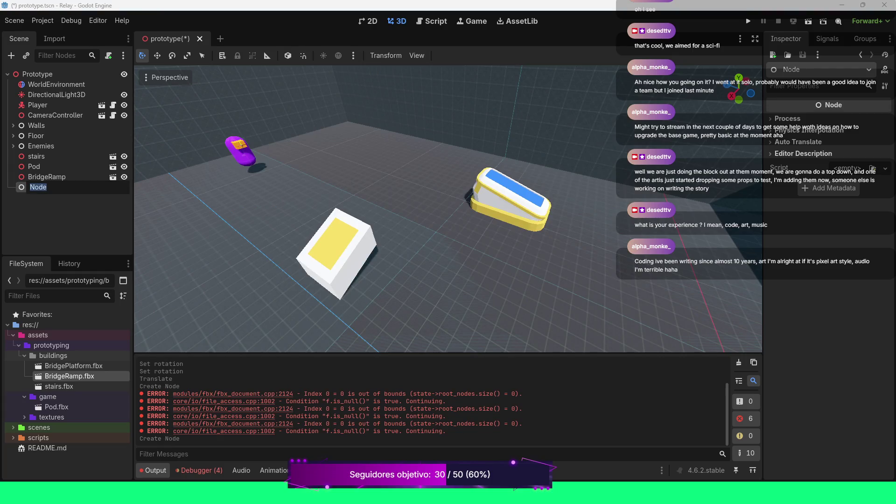
{"action": "type", "text": "Props"}
{"action": "key", "text": "Return"}
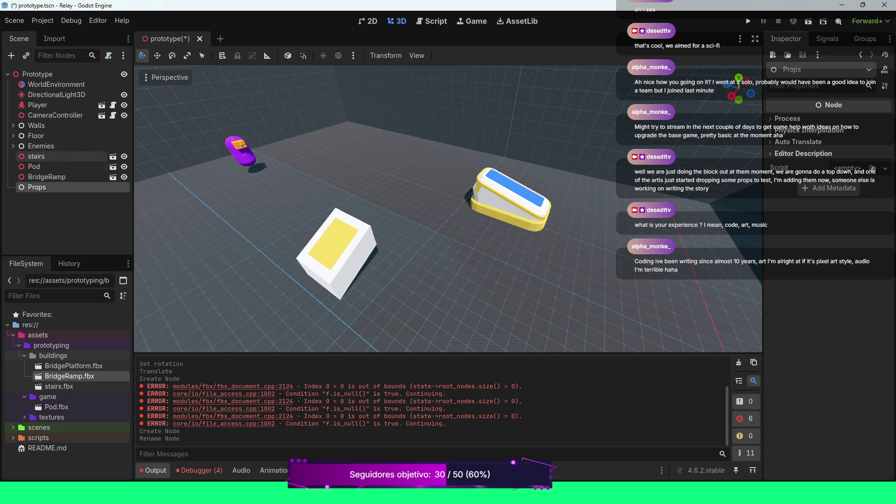
{"action": "left_click", "coordinate": [36, 157]}
{"action": "left_click", "coordinate": [47, 177], "text": "shift"}
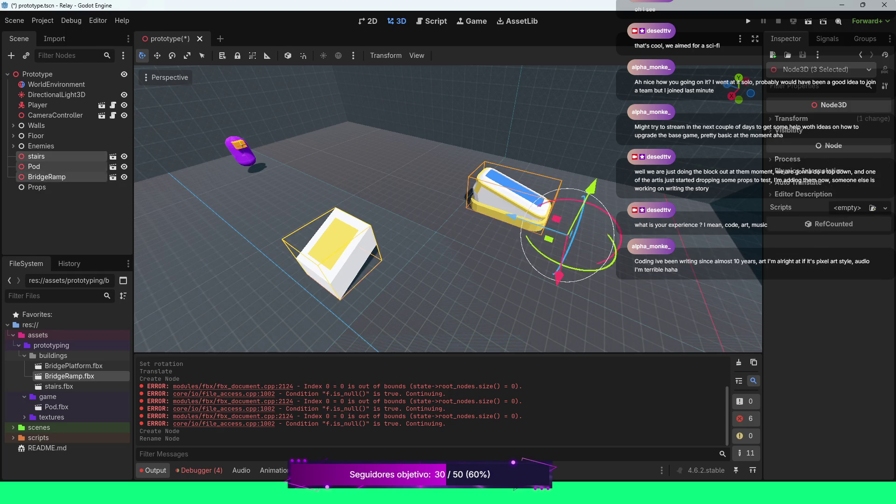
- Move stairs, Pod and BridgeRamp under Props, then try placing BridgePlatform.fbx, which fails to load
{"action": "left_click_drag", "start_coordinate": [46, 177], "coordinate": [38, 187]}
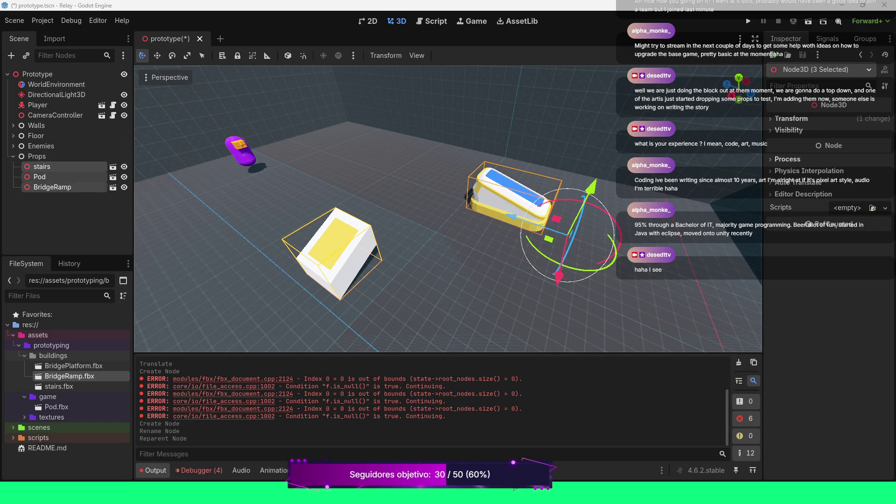
{"action": "left_click", "coordinate": [73, 366]}
{"action": "left_click_drag", "start_coordinate": [74, 366], "coordinate": [462, 252]}
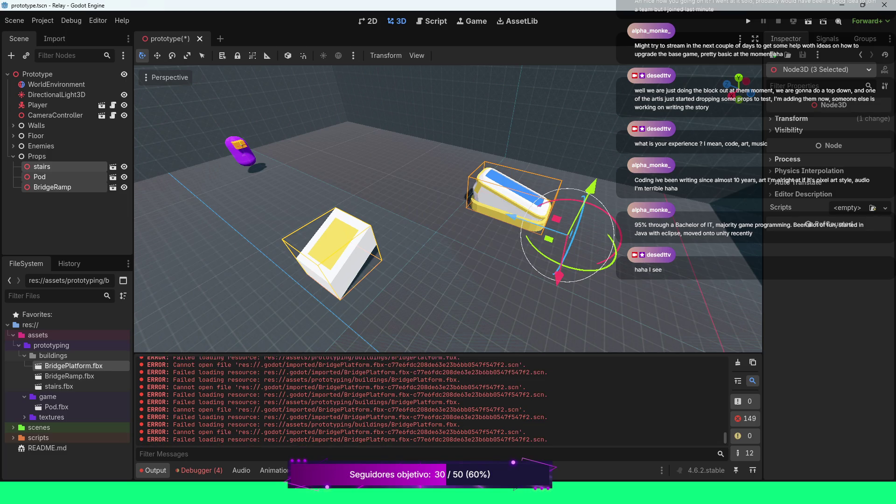
{"action": "left_click", "coordinate": [738, 362]}
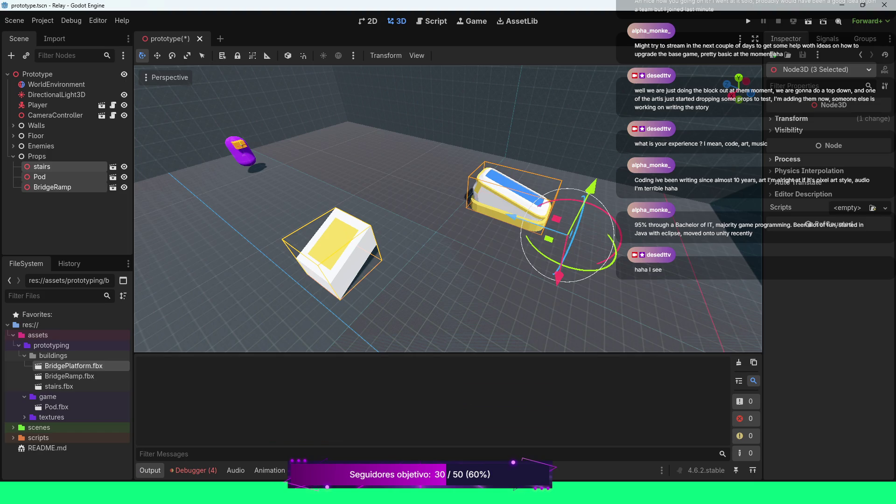
{"action": "scroll", "coordinate": [448, 210], "scroll_direction": "down", "scroll_amount": 3}
{"action": "left_click_drag", "start_coordinate": [448, 210], "coordinate": [383, 196]}
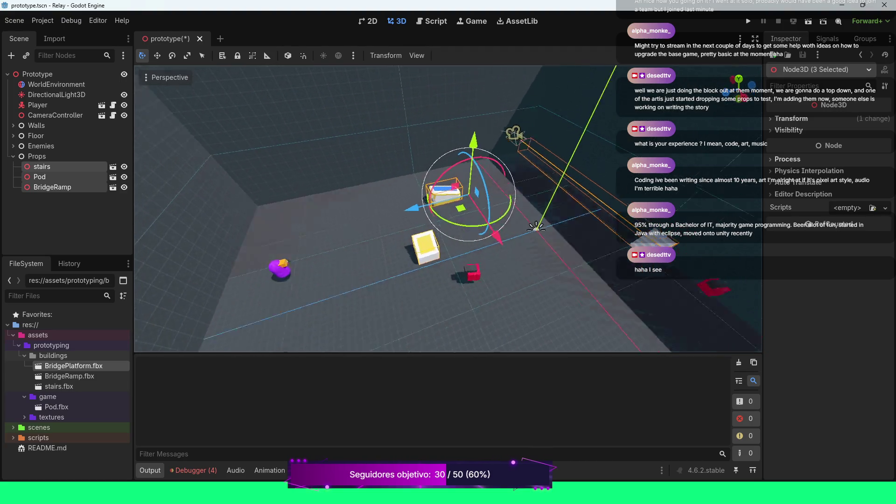
{"action": "scroll", "coordinate": [448, 209], "scroll_direction": "up", "scroll_amount": 3}
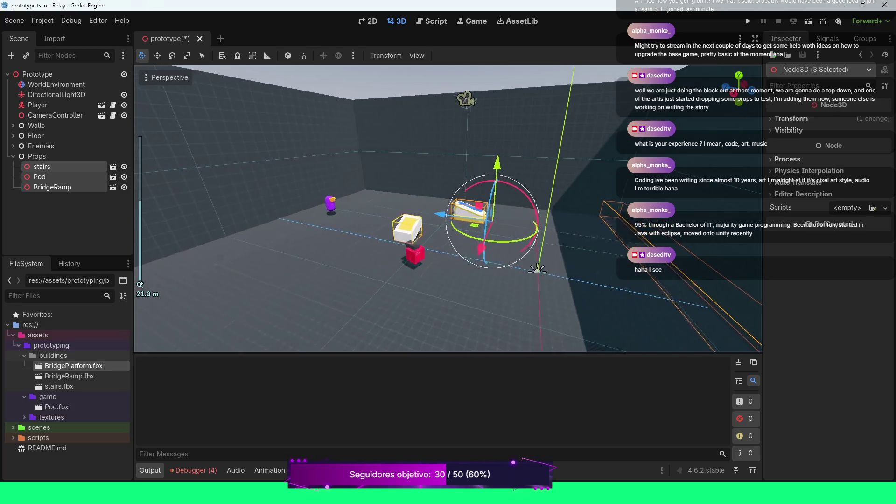
{"action": "left_click_drag", "start_coordinate": [448, 210], "coordinate": [425, 208]}
{"action": "mouse_move", "coordinate": [478, 210]}
{"action": "left_mouse_down"}
{"action": "mouse_move", "coordinate": [450, 252]}
{"action": "mouse_move", "coordinate": [460, 230]}
{"action": "mouse_move", "coordinate": [396, 196]}
{"action": "mouse_move", "coordinate": [439, 210]}
{"action": "left_mouse_up"}
{"action": "left_click", "coordinate": [364, 236]}
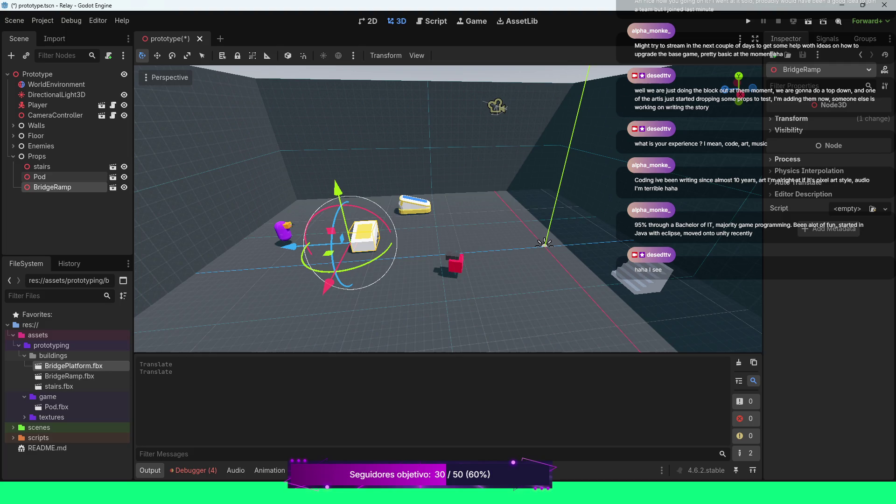
{"action": "left_click", "coordinate": [642, 277]}
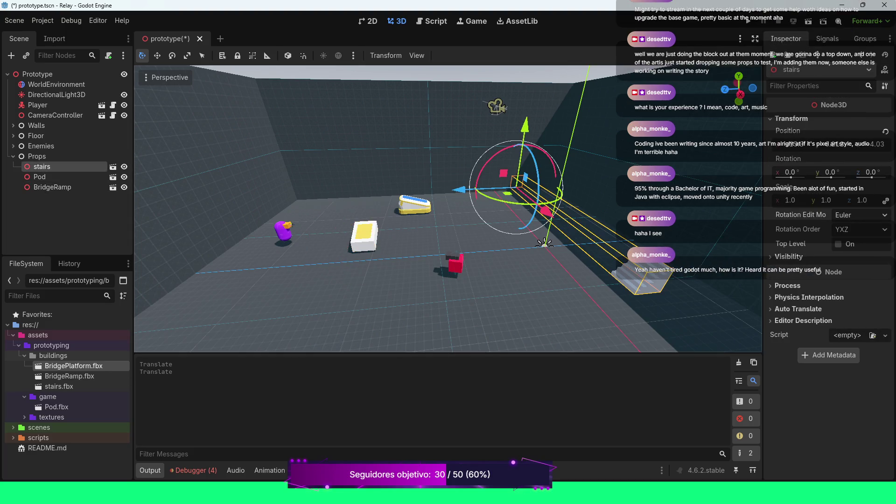
{"action": "key", "text": "Delete"}
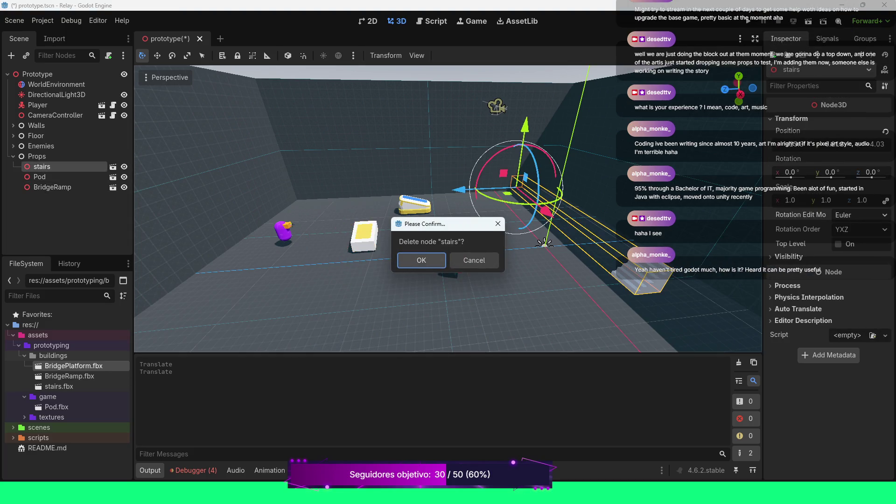
{"action": "key", "text": "Return"}
{"action": "left_click", "coordinate": [52, 177]}
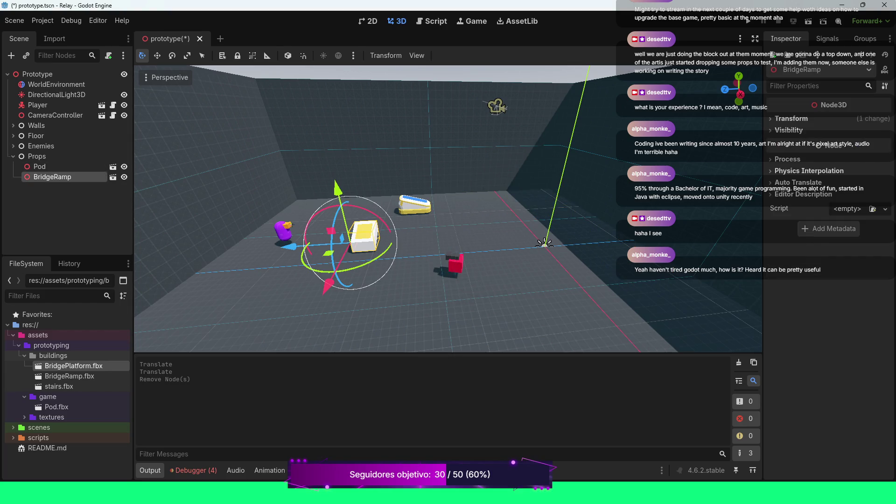
{"action": "left_click", "coordinate": [40, 166]}
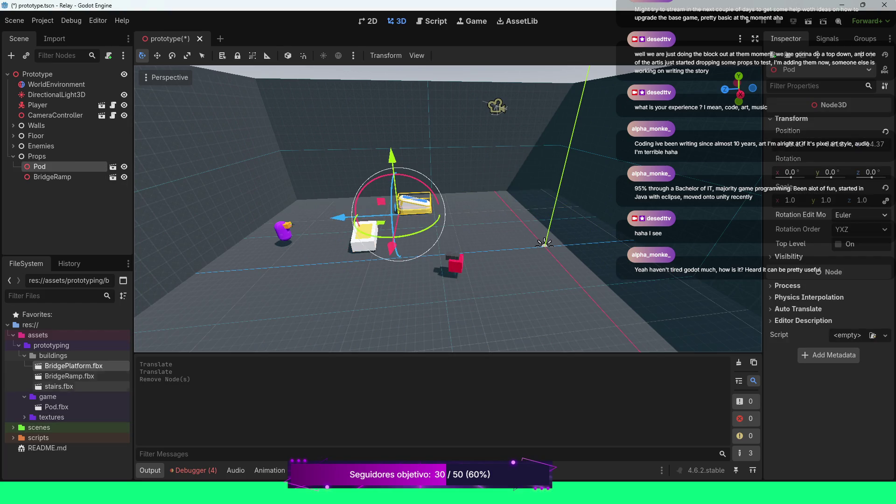
{"action": "left_click", "coordinate": [69, 376]}
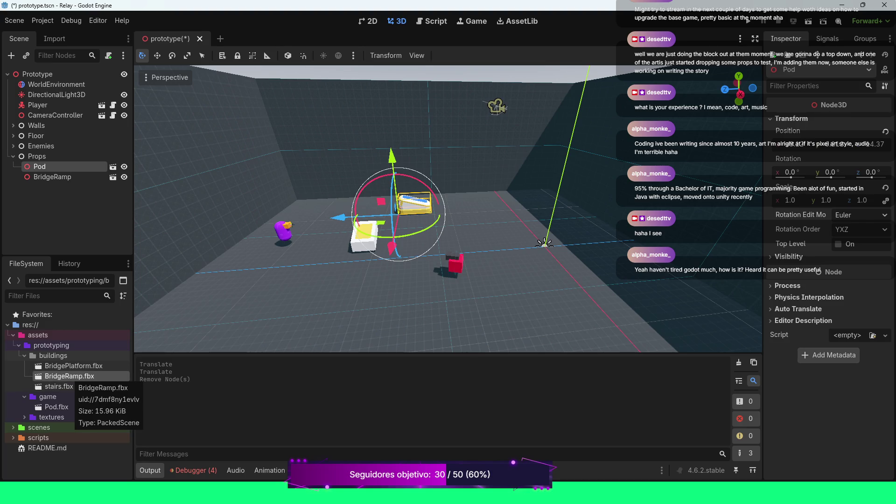
{"action": "left_click", "coordinate": [69, 366]}
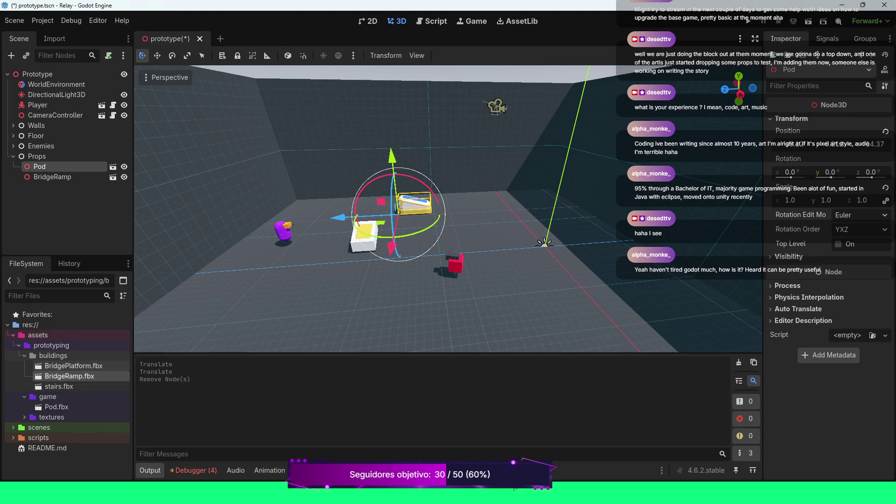
{"action": "mouse_move", "coordinate": [69, 366]}
{"action": "left_mouse_down"}
{"action": "mouse_move", "coordinate": [283, 322]}
{"action": "mouse_move", "coordinate": [299, 303]}
{"action": "mouse_move", "coordinate": [70, 335]}
{"action": "mouse_move", "coordinate": [70, 356]}
{"action": "left_mouse_up"}
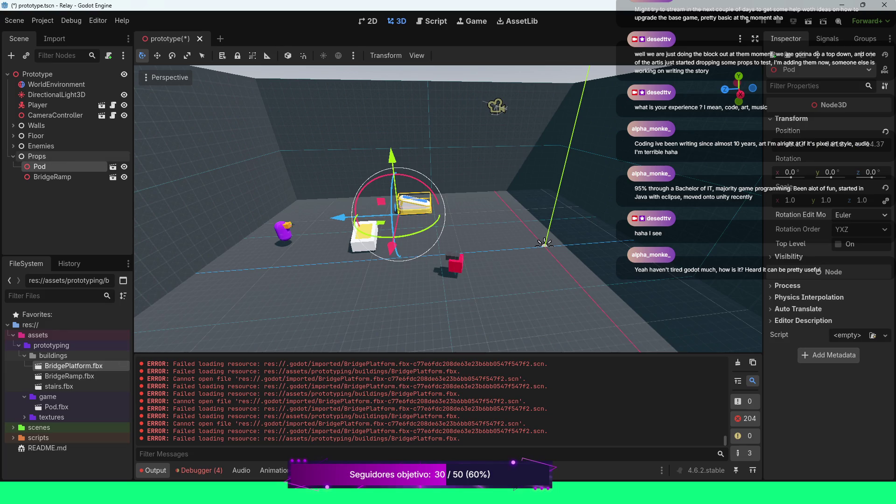
{"action": "left_click", "coordinate": [37, 157]}
{"action": "mouse_move", "coordinate": [70, 366]}
{"action": "left_mouse_down"}
{"action": "mouse_move", "coordinate": [404, 282]}
{"action": "mouse_move", "coordinate": [380, 293]}
{"action": "left_mouse_up"}
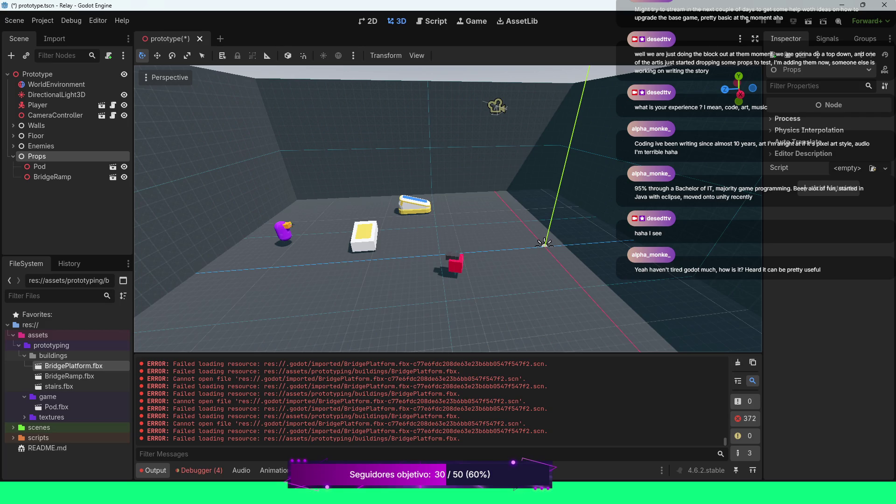
{"action": "left_click", "coordinate": [738, 363]}
{"action": "left_click", "coordinate": [70, 376]}
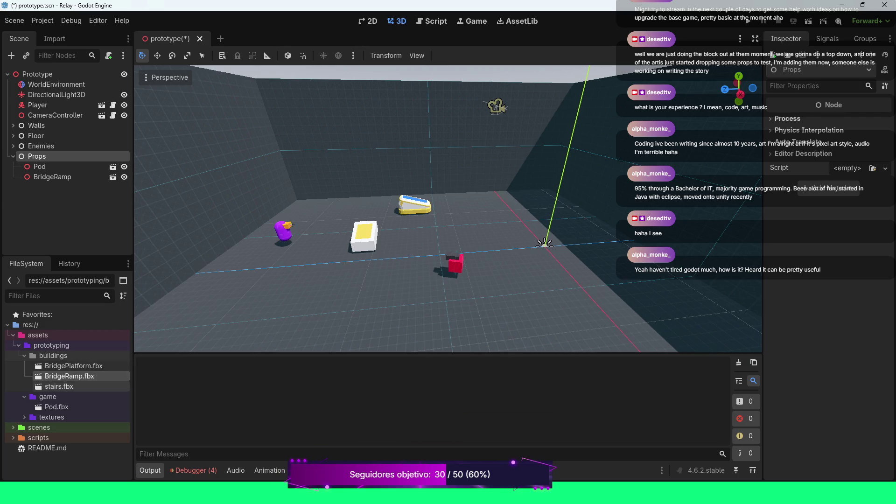
{"action": "mouse_move", "coordinate": [69, 376]}
{"action": "left_mouse_down"}
{"action": "mouse_move", "coordinate": [299, 275]}
{"action": "mouse_move", "coordinate": [312, 285]}
{"action": "left_mouse_up"}
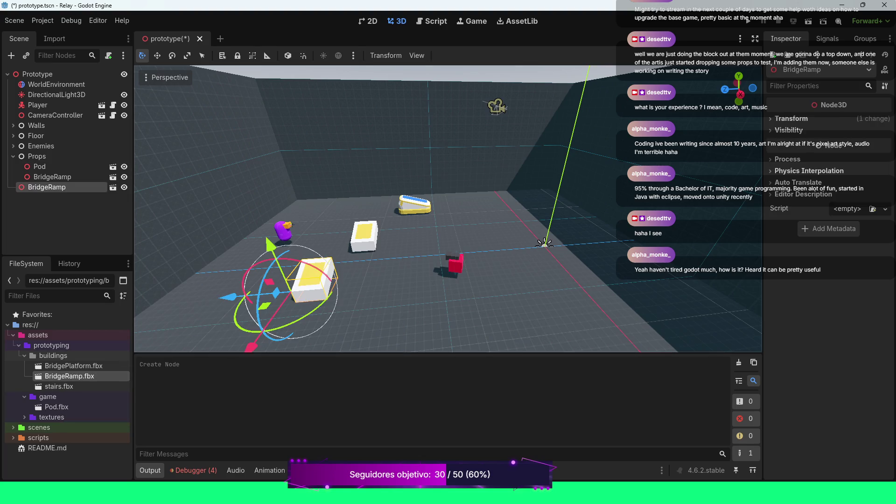
{"action": "key", "text": "ctrl+z"}
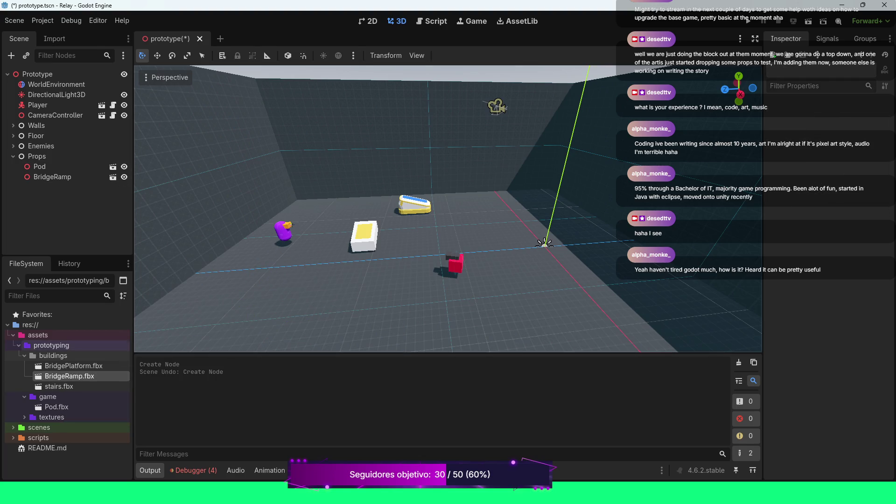
{"action": "left_click", "coordinate": [74, 366]}
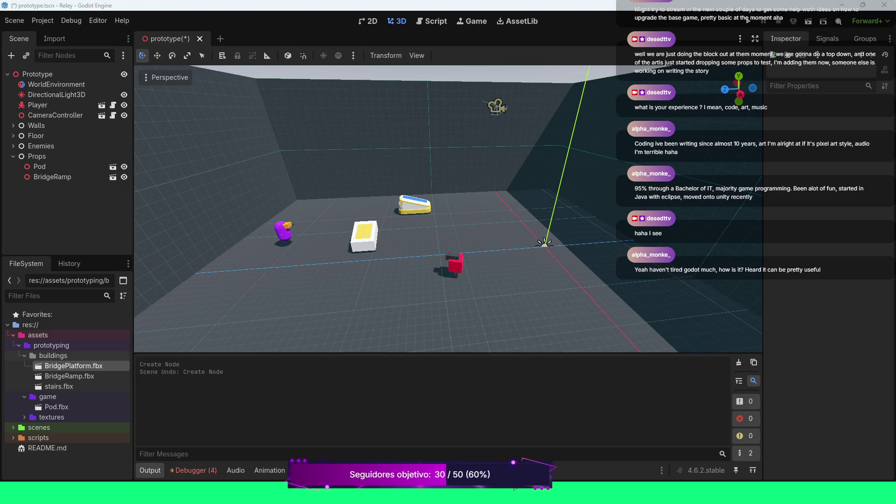
{"action": "key", "text": "Delete"}
{"action": "key", "text": "Return"}
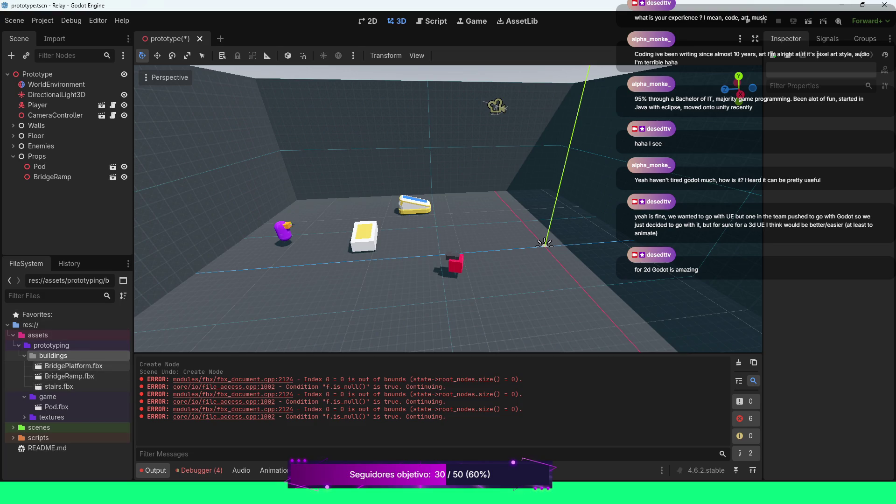
- Retry placing BridgePlatform.fbx, select the failing file path in the log, and clear the errors
{"action": "left_click_drag", "start_coordinate": [73, 365], "coordinate": [261, 303]}
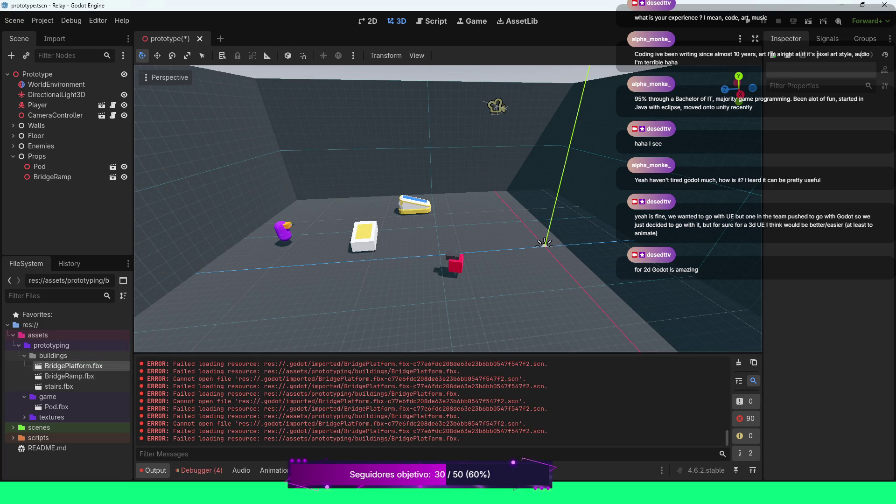
{"action": "left_click_drag", "start_coordinate": [286, 438], "coordinate": [460, 438]}
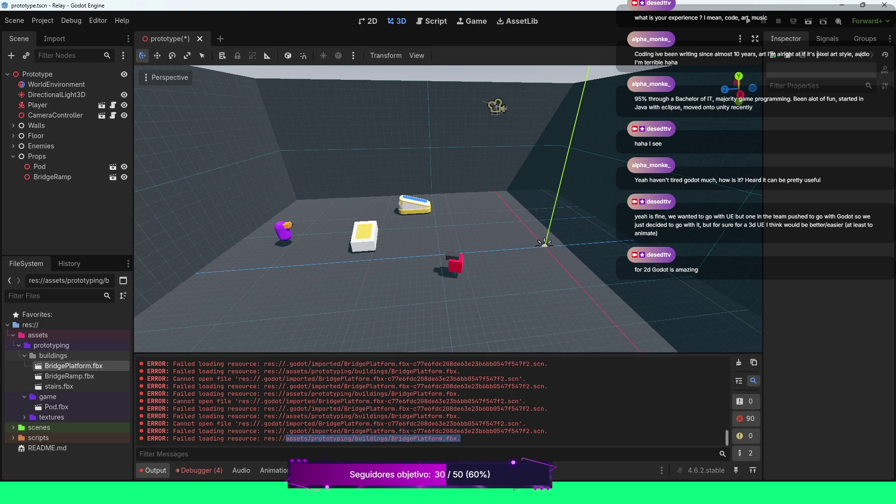
{"action": "left_click", "coordinate": [739, 363]}
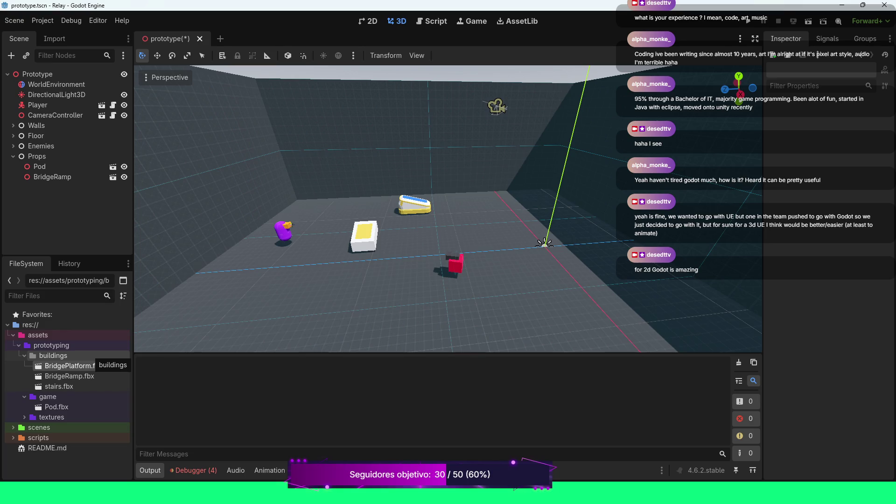
- Delete BridgePlatform.fbx from the buildings folder and clear the leftover FBX errors
{"action": "left_click", "coordinate": [70, 366]}
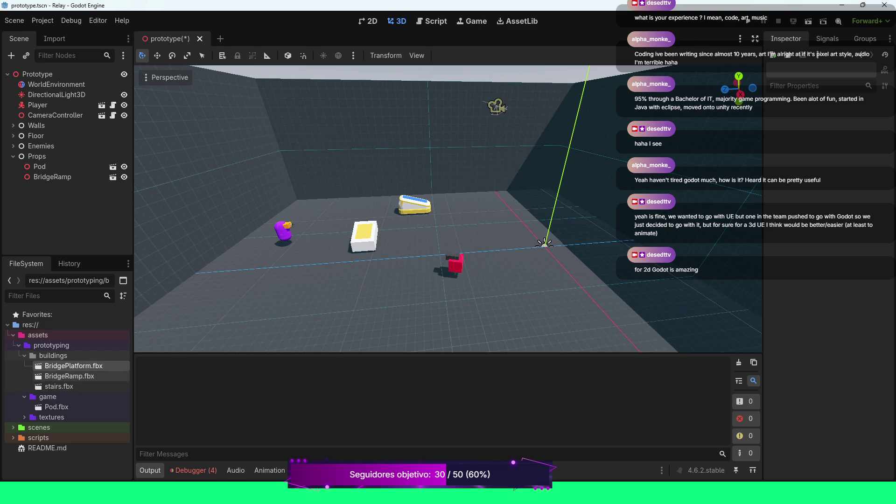
{"action": "key", "text": "Delete"}
{"action": "key", "text": "Return"}
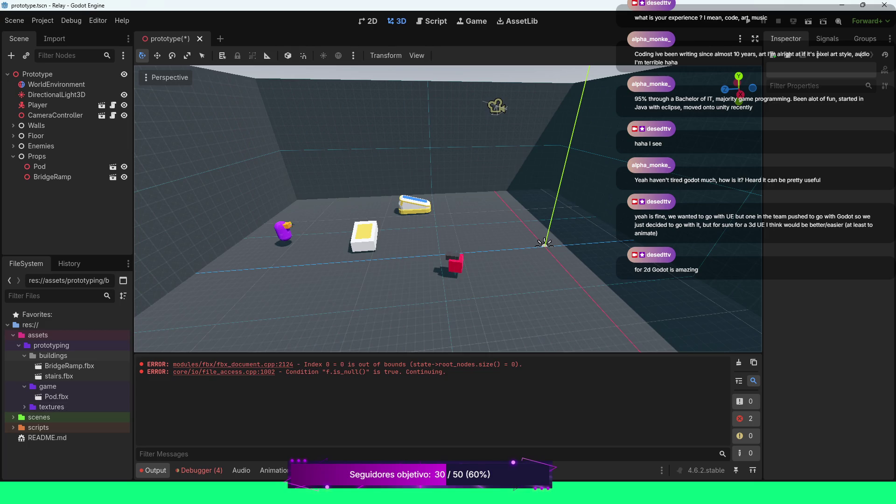
{"action": "left_click", "coordinate": [739, 362]}
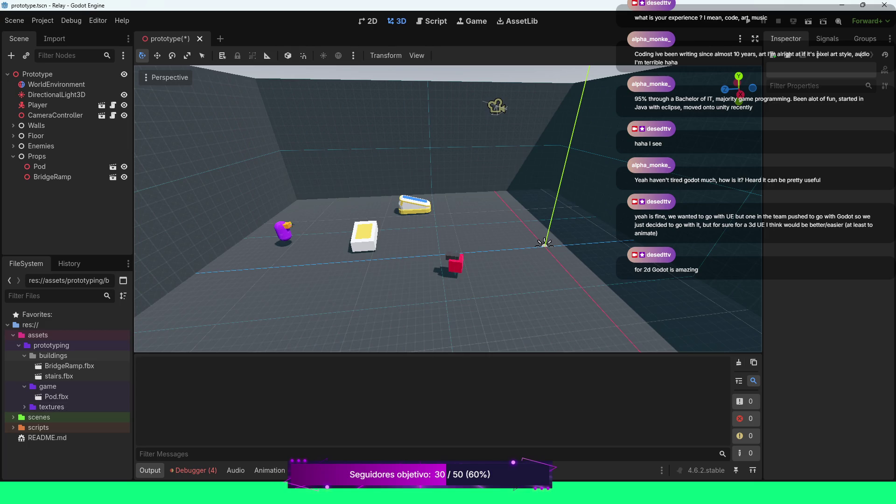
- Run the game with F5, walk the purple player right and forward, then stop it
{"action": "key", "text": "F5"}
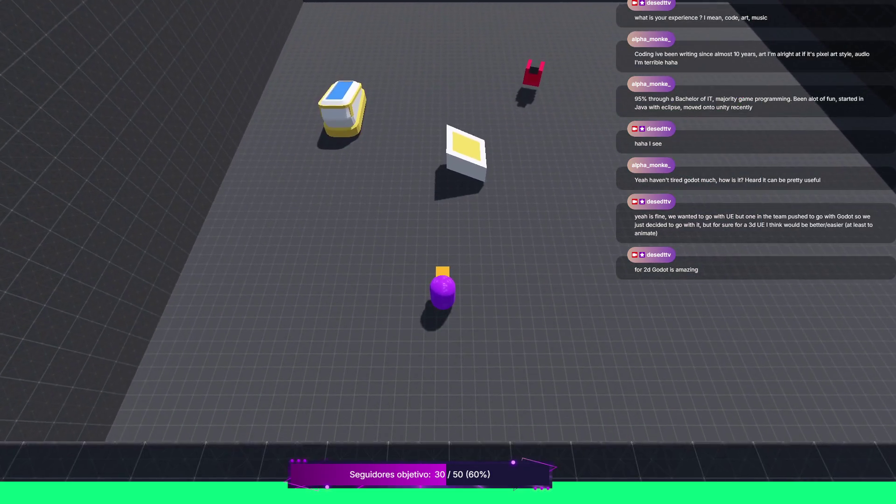
{"action": "key", "text": "d"}
{"action": "key", "text": "w"}
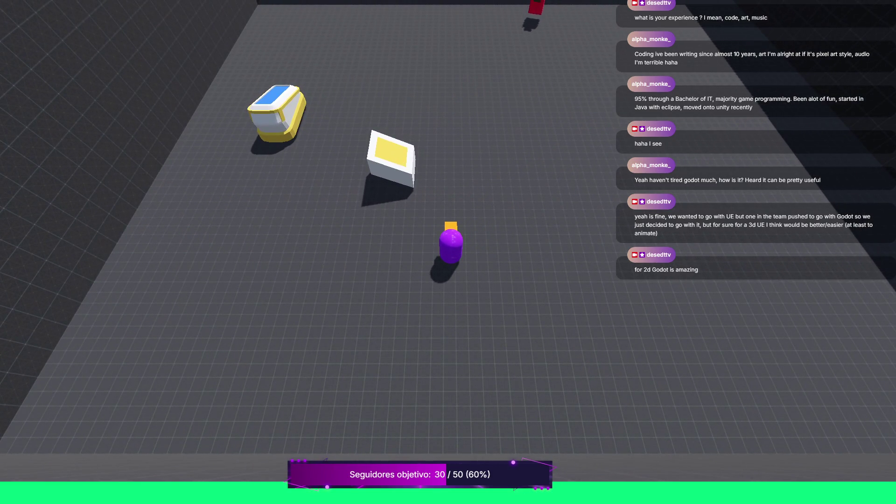
{"action": "key", "text": "d"}
{"action": "key", "text": "d"}
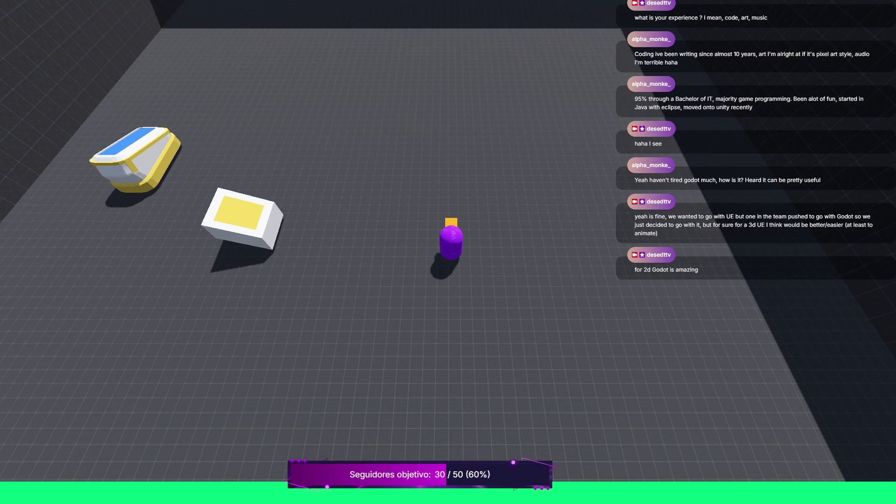
{"action": "key", "text": "Escape"}
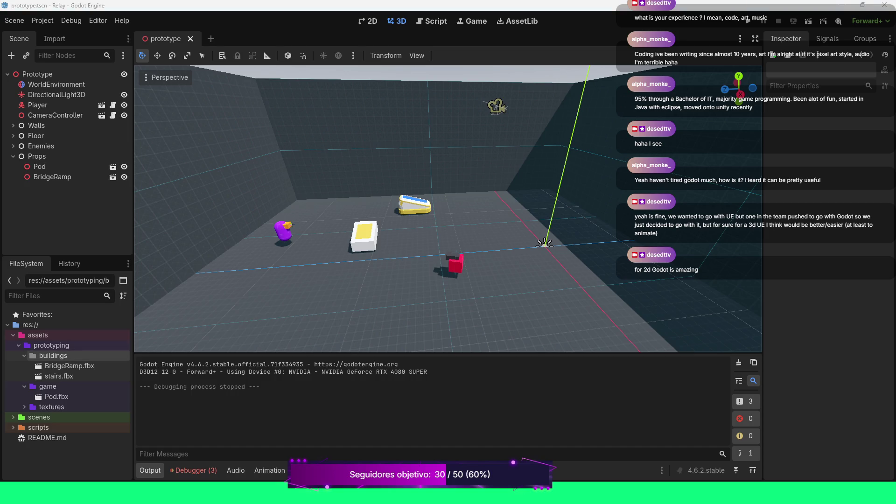
- Switch from buildings to assets and back so ControlPanel.fbx is listed in buildings
{"action": "left_click", "coordinate": [53, 356]}
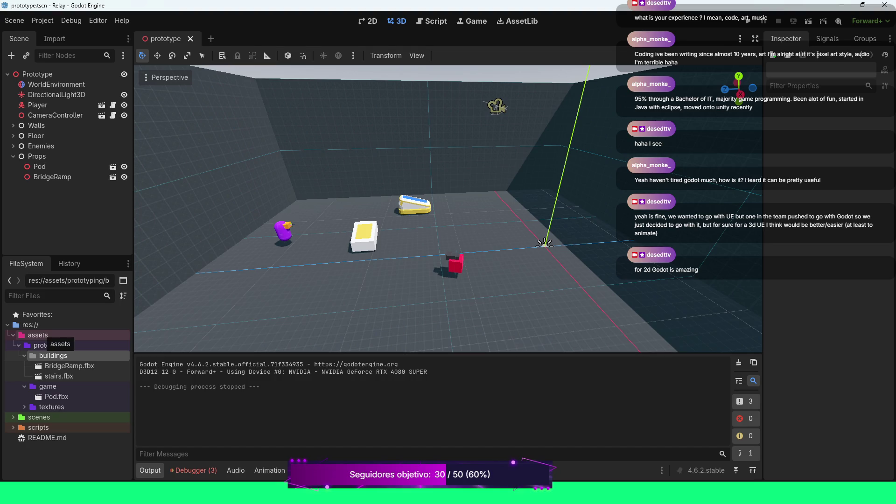
{"action": "left_click", "coordinate": [70, 335]}
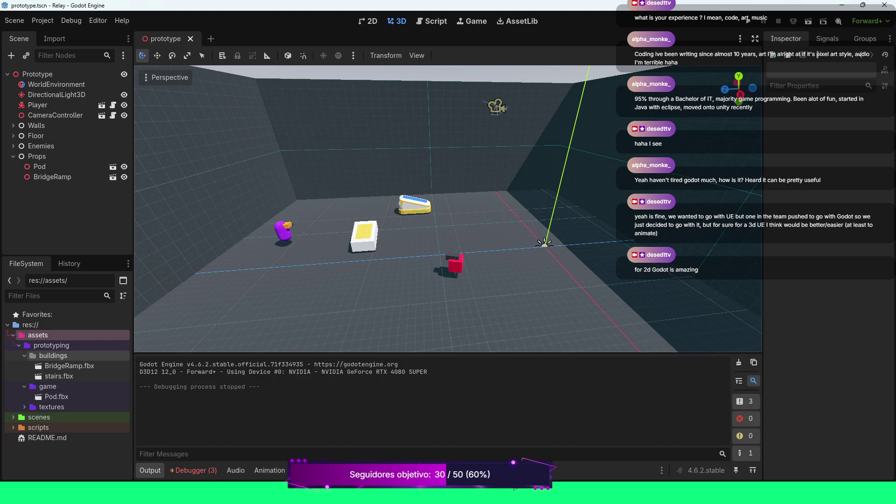
{"action": "left_click", "coordinate": [52, 356]}
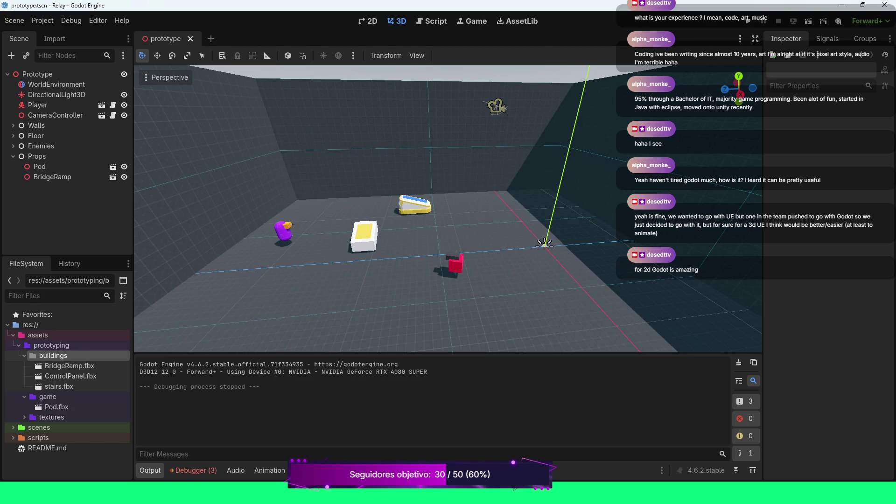
- Place the ControlPanel model into the scene and focus the view on it
{"action": "mouse_move", "coordinate": [70, 375]}
{"action": "left_mouse_down"}
{"action": "mouse_move", "coordinate": [355, 308]}
{"action": "mouse_move", "coordinate": [257, 305]}
{"action": "left_mouse_up"}
{"action": "scroll", "coordinate": [448, 208], "scroll_direction": "up", "scroll_amount": 5}
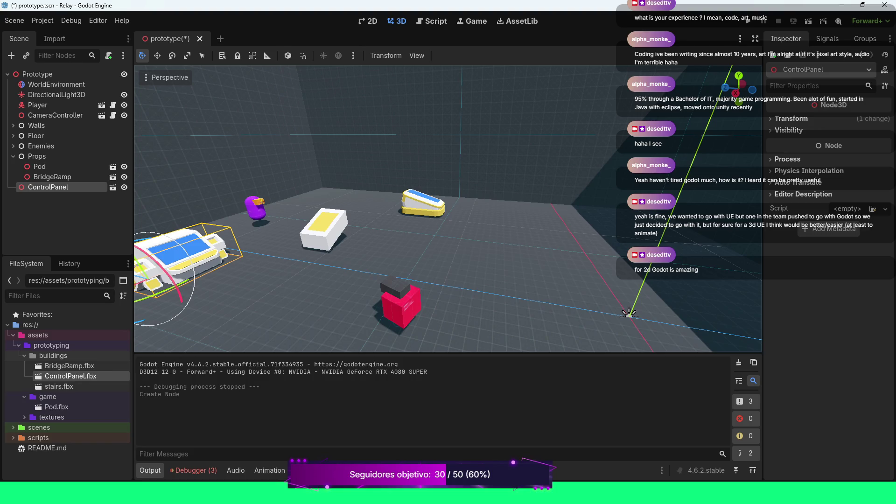
{"action": "key", "text": "f"}
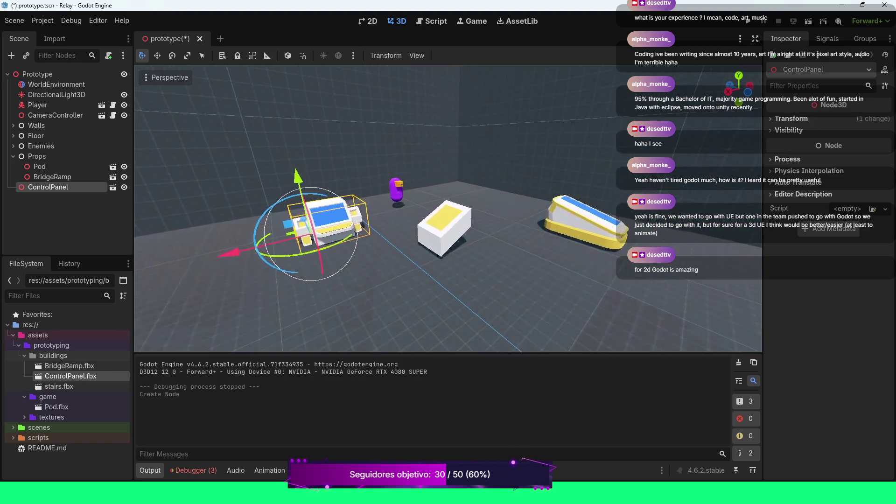
- Fly the camera back across the props with WASD, then drop a DoorDouble instance in the room
{"action": "key", "text": "w"}
{"action": "key", "text": "d"}
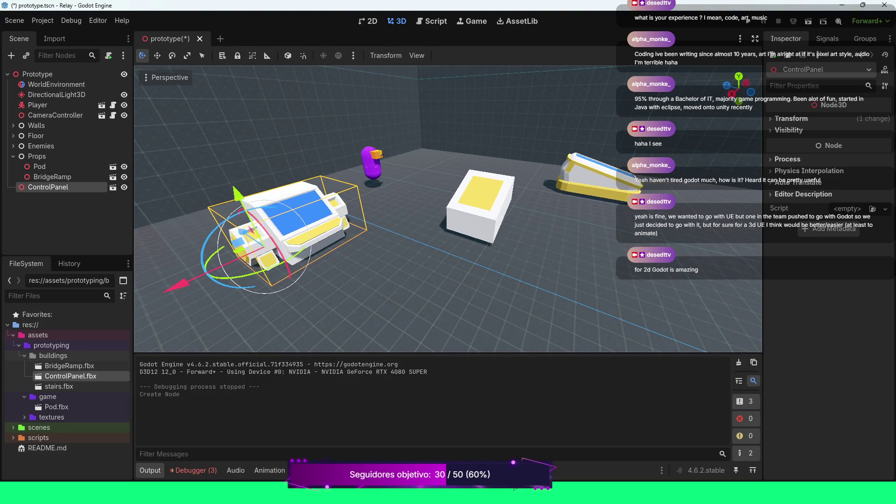
{"action": "key", "text": "a"}
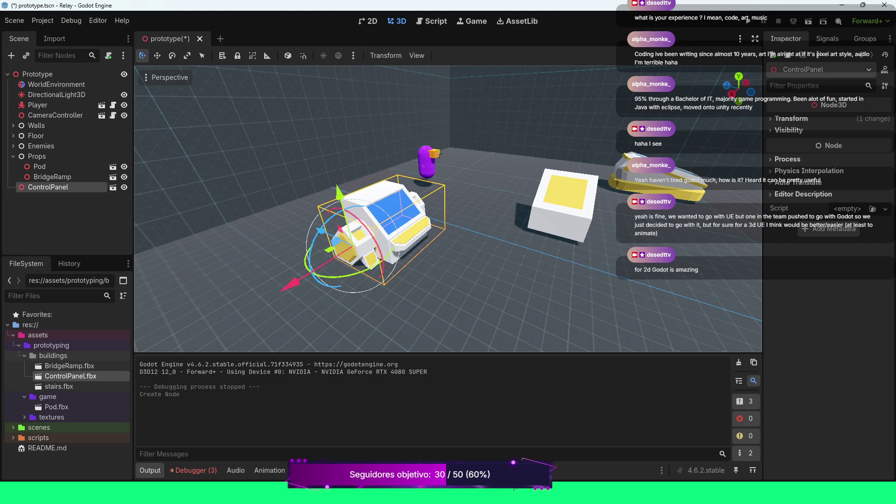
{"action": "key", "text": "s"}
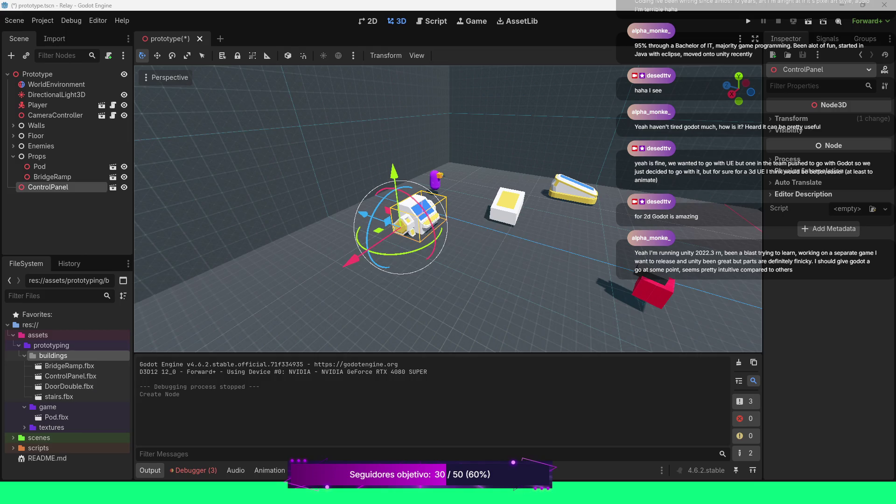
{"action": "mouse_move", "coordinate": [69, 386]}
{"action": "left_mouse_down"}
{"action": "mouse_move", "coordinate": [268, 310]}
{"action": "mouse_move", "coordinate": [187, 321]}
{"action": "left_mouse_up"}
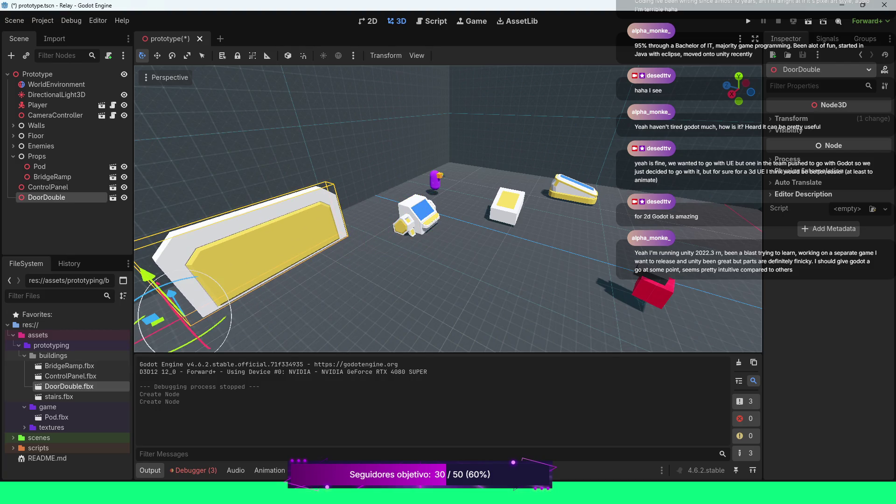
- Scroll the FileSystem dock and reselect the buildings folder of models
{"action": "scroll", "coordinate": [633, 263], "scroll_direction": "down", "scroll_amount": 5}
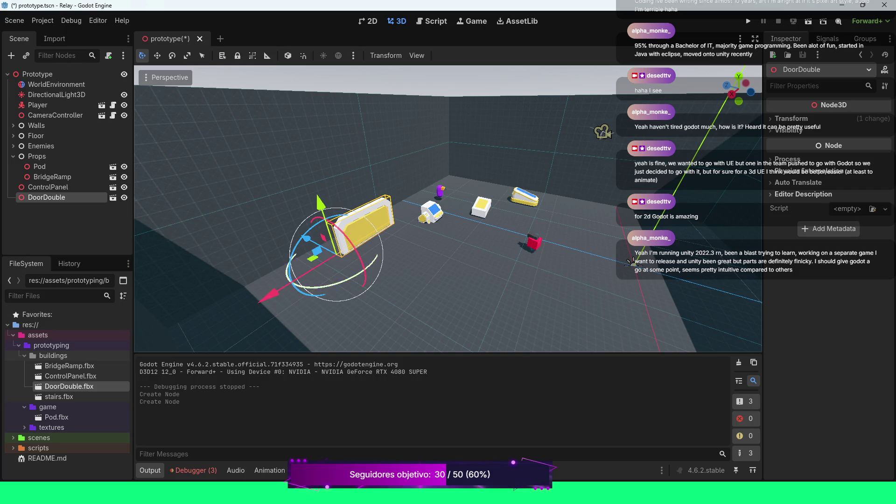
{"action": "scroll", "coordinate": [438, 196], "scroll_direction": "up", "scroll_amount": 3}
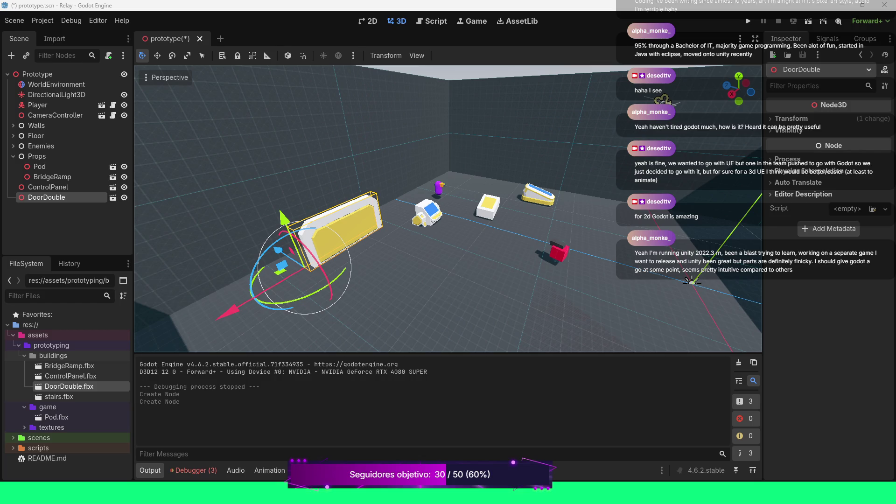
{"action": "left_click", "coordinate": [53, 356]}
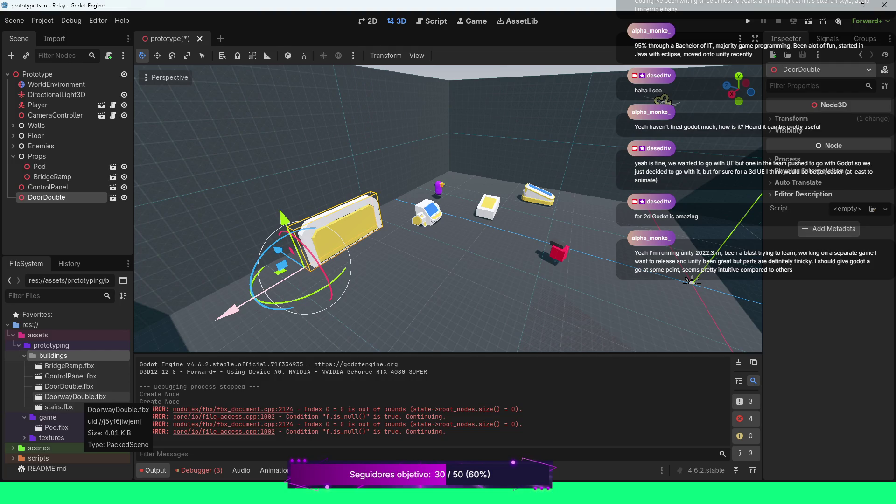
- Try placing DoorwayDouble.fbx in the scene, then select two floor tile meshes
{"action": "left_click", "coordinate": [70, 397]}
{"action": "left_click_drag", "start_coordinate": [70, 397], "coordinate": [458, 303]}
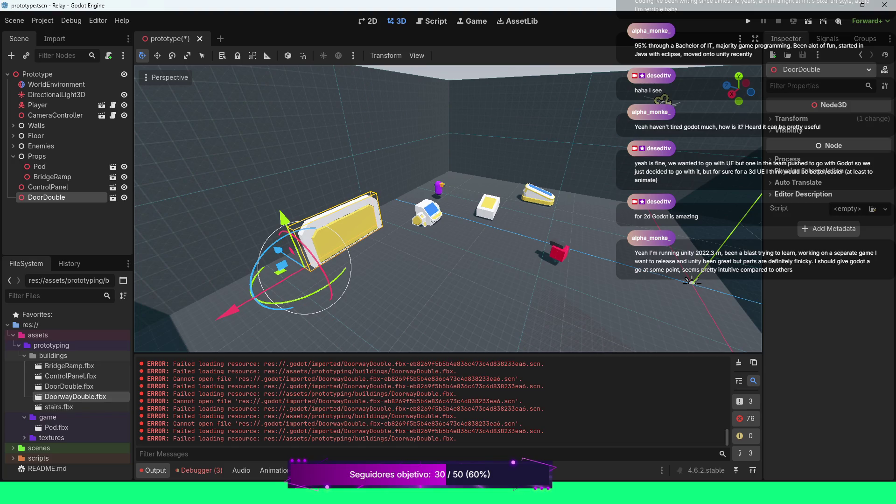
{"action": "left_click", "coordinate": [457, 302]}
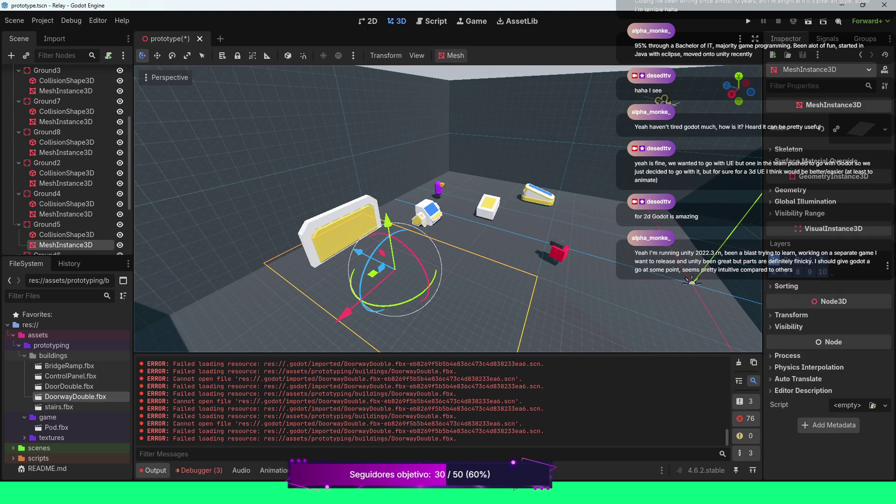
{"action": "left_click", "coordinate": [653, 290]}
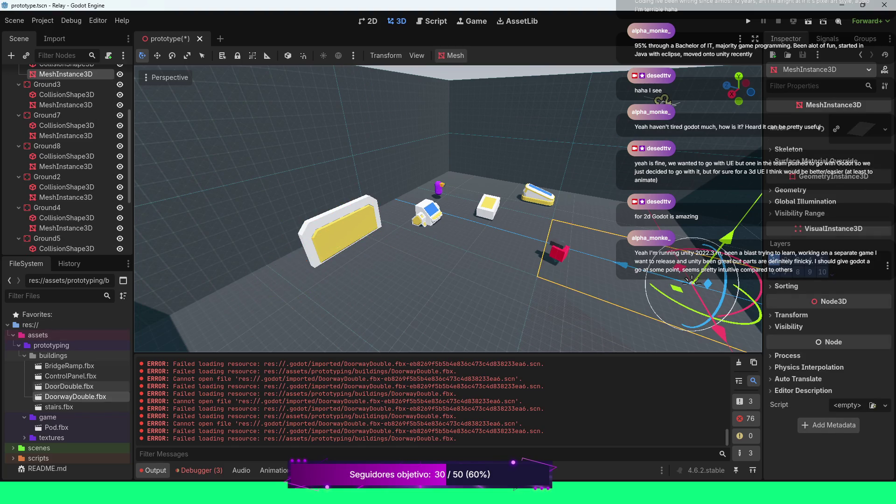
- Reselect the buildings folder, clear the selection, and collapse Ground3's children
{"action": "left_click", "coordinate": [53, 356]}
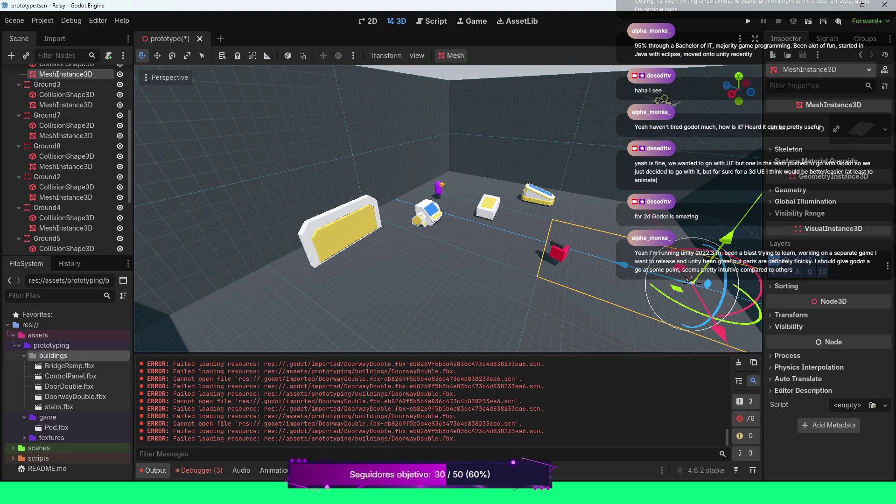
{"action": "left_click", "coordinate": [243, 280]}
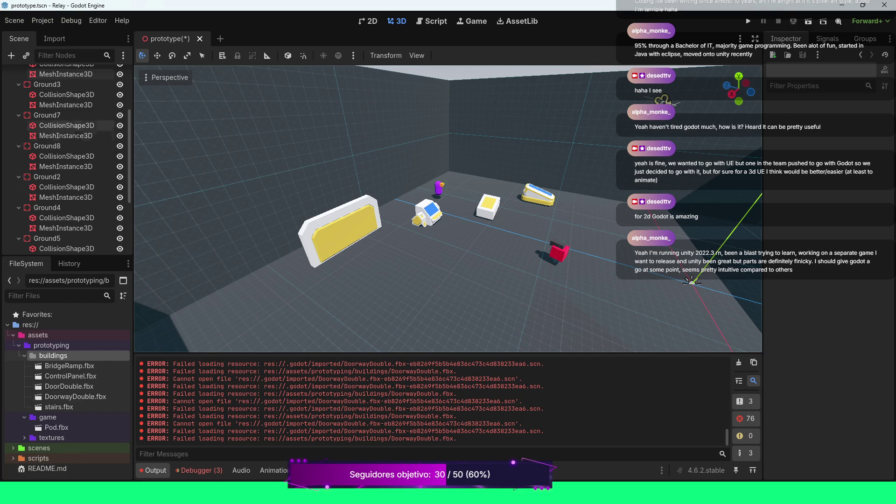
{"action": "left_click", "coordinate": [19, 84]}
- Collapse Ground7, Ground8 and the Floor group in the scene tree
{"action": "left_click", "coordinate": [19, 94]}
{"action": "left_click", "coordinate": [19, 105]}
{"action": "scroll", "coordinate": [70, 159], "scroll_direction": "up", "scroll_amount": 3}
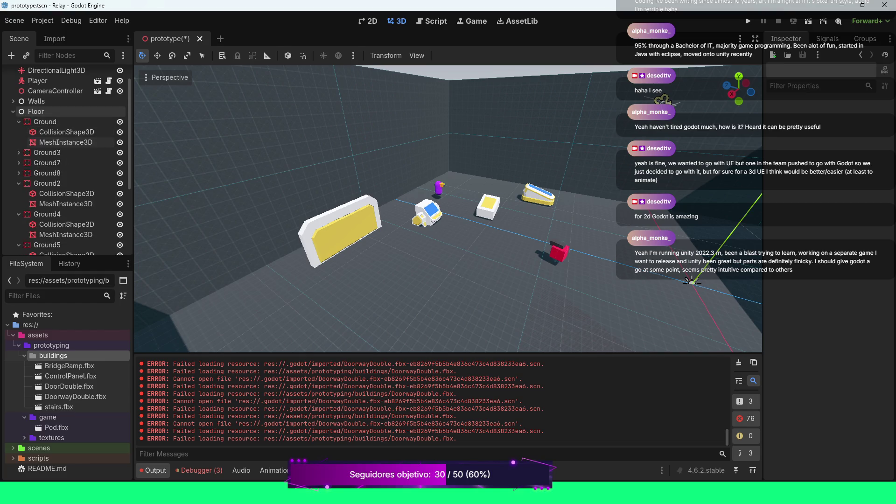
{"action": "left_click", "coordinate": [13, 111]}
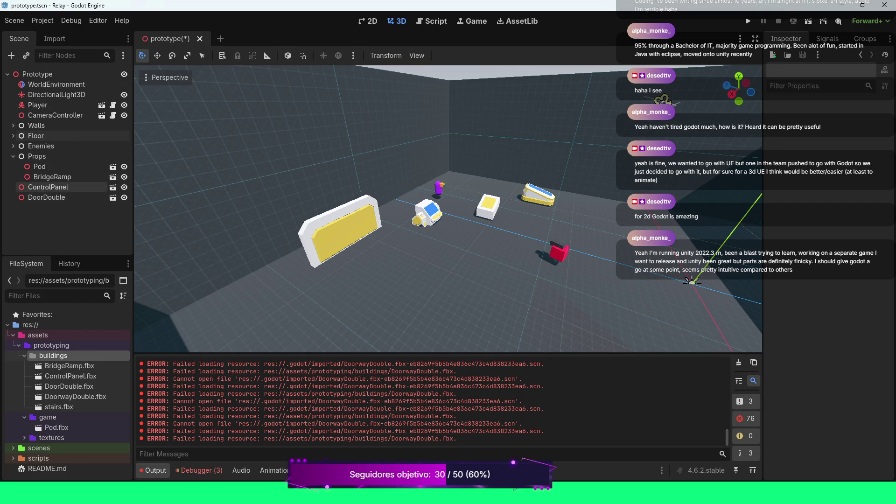
- Move ControlPanel and DoorDouble into Props, then select DoorwayDouble.fbx for reimport
{"action": "left_click", "coordinate": [47, 198]}
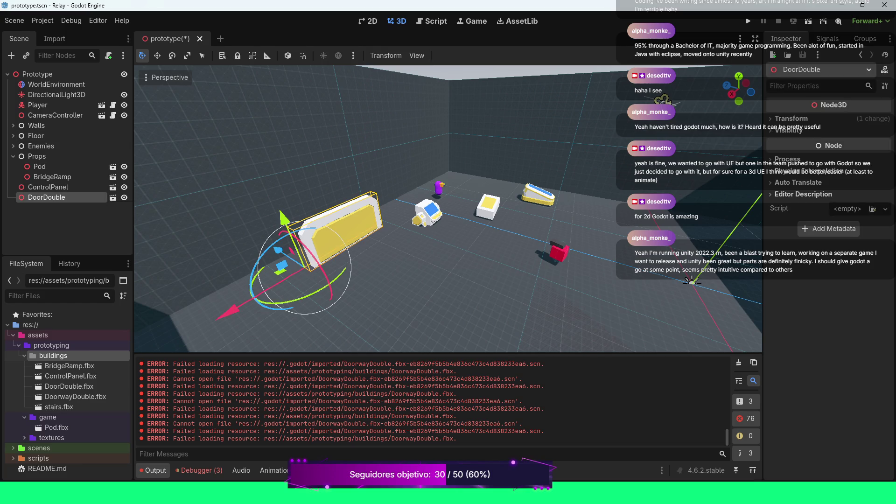
{"action": "left_click", "coordinate": [46, 187]}
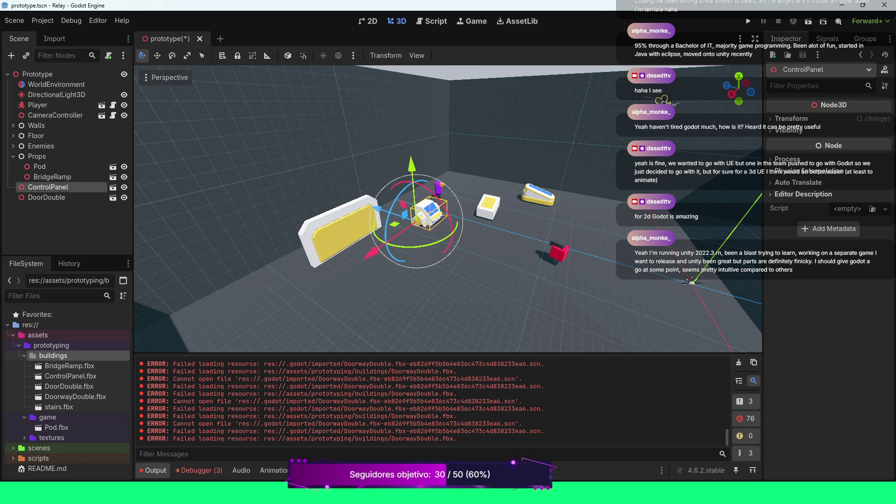
{"action": "left_click_drag", "start_coordinate": [46, 187], "coordinate": [38, 157]}
{"action": "mouse_move", "coordinate": [47, 198]}
{"action": "left_mouse_down"}
{"action": "mouse_move", "coordinate": [55, 187]}
{"action": "mouse_move", "coordinate": [47, 156]}
{"action": "left_mouse_up"}
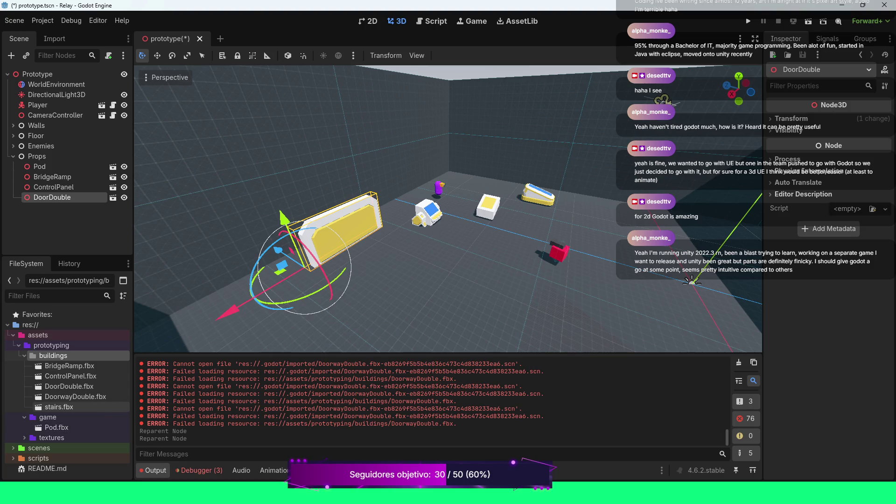
{"action": "left_click", "coordinate": [75, 396]}
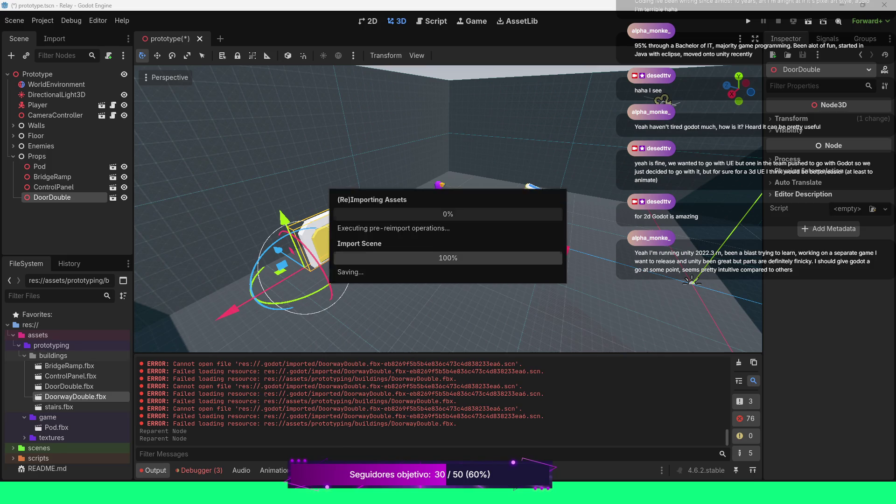
- Place a Floor2M instance in the room and try a Floor4M instance, clearing the logged errors
{"action": "mouse_move", "coordinate": [63, 407]}
{"action": "left_mouse_down"}
{"action": "mouse_move", "coordinate": [374, 317]}
{"action": "mouse_move", "coordinate": [438, 270]}
{"action": "left_mouse_up"}
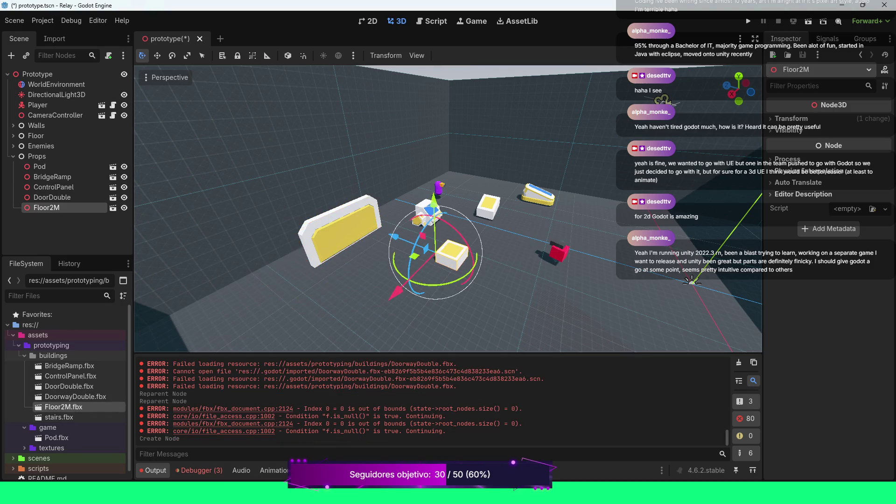
{"action": "left_click", "coordinate": [739, 362]}
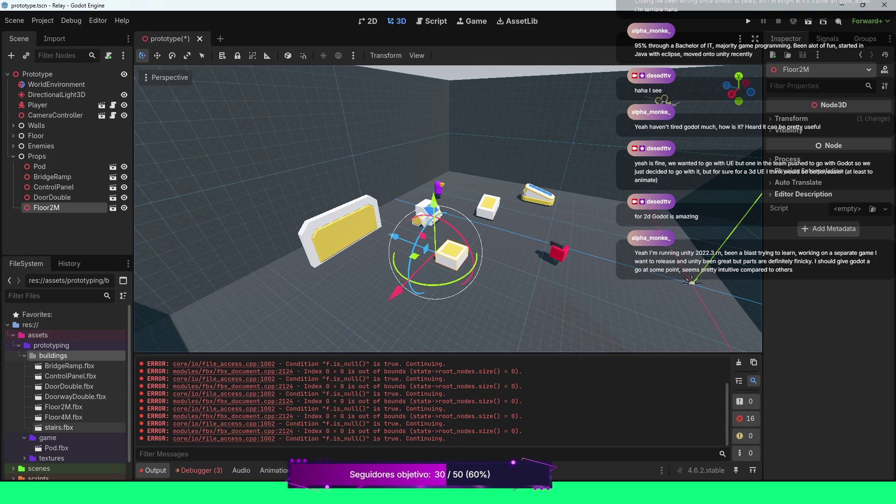
{"action": "left_click_drag", "start_coordinate": [65, 417], "coordinate": [318, 312]}
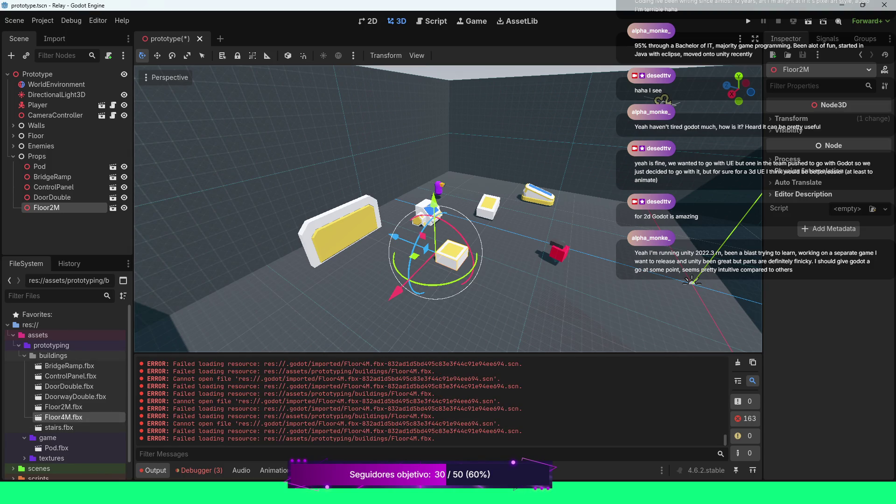
{"action": "left_click", "coordinate": [738, 363]}
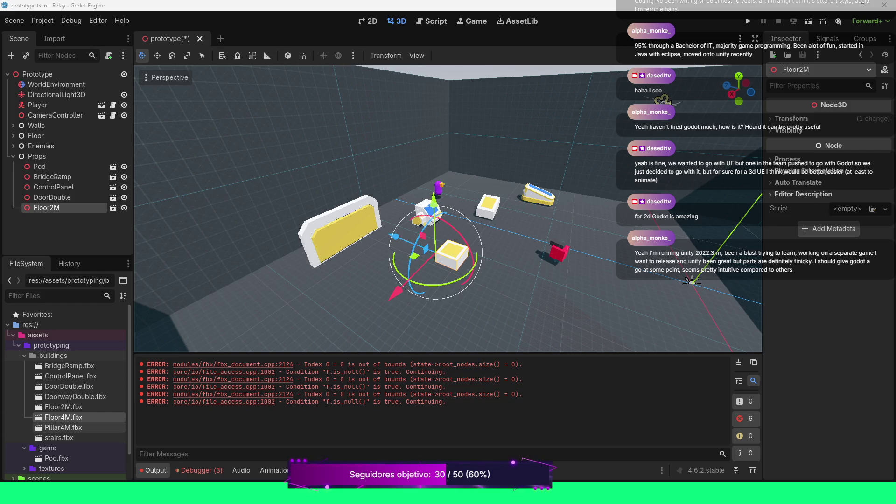
- Test placing Pillar4M.fbx in the scene, then request deletion of the Floor2M node
{"action": "left_click", "coordinate": [63, 428]}
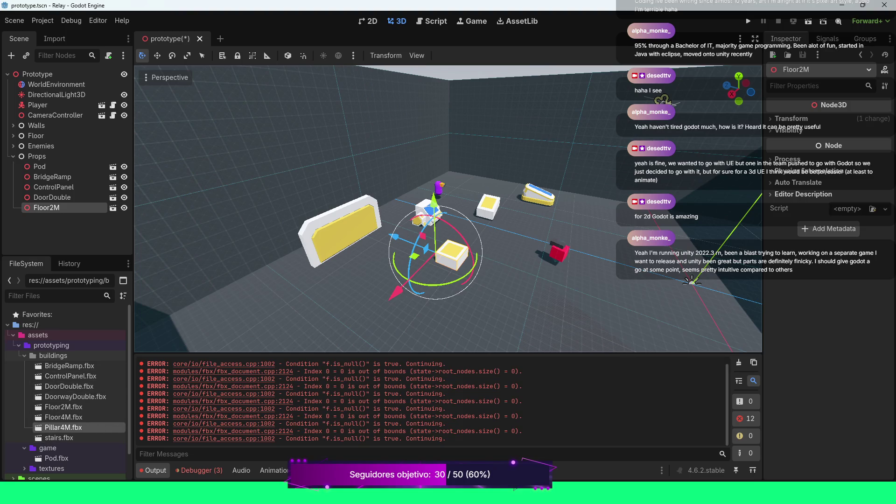
{"action": "left_click_drag", "start_coordinate": [63, 428], "coordinate": [292, 301]}
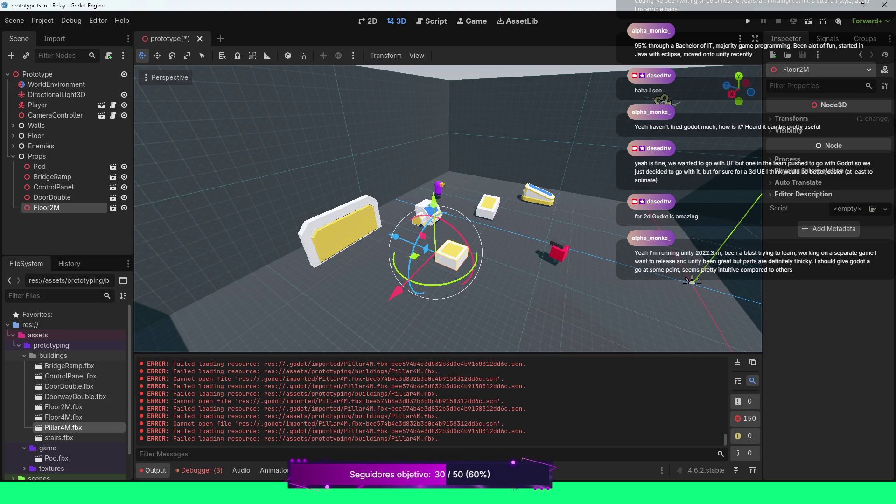
{"action": "key", "text": "Delete"}
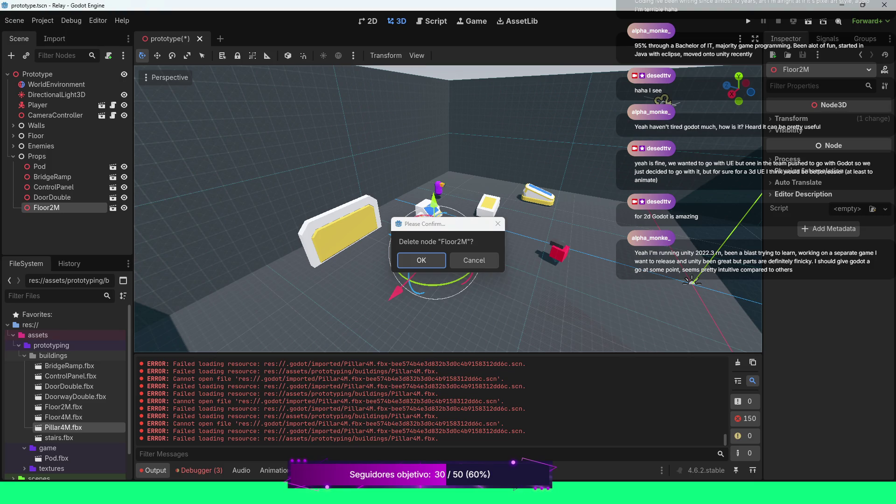
- Keep Floor2M, test Pillar4M.fbx twice in the viewport, then remove Pillar4M.fbx from the project
{"action": "key", "text": "Escape"}
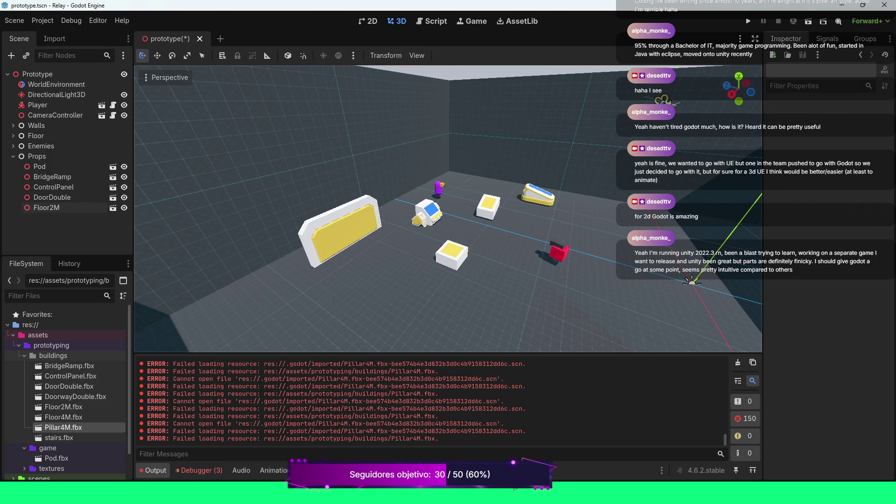
{"action": "mouse_move", "coordinate": [63, 427]}
{"action": "left_mouse_down"}
{"action": "mouse_move", "coordinate": [397, 256]}
{"action": "mouse_move", "coordinate": [397, 265]}
{"action": "left_mouse_up"}
{"action": "left_click", "coordinate": [738, 363]}
{"action": "mouse_move", "coordinate": [63, 428]}
{"action": "left_mouse_down"}
{"action": "mouse_move", "coordinate": [373, 311]}
{"action": "mouse_move", "coordinate": [374, 322]}
{"action": "left_mouse_up"}
{"action": "key", "text": "Delete"}
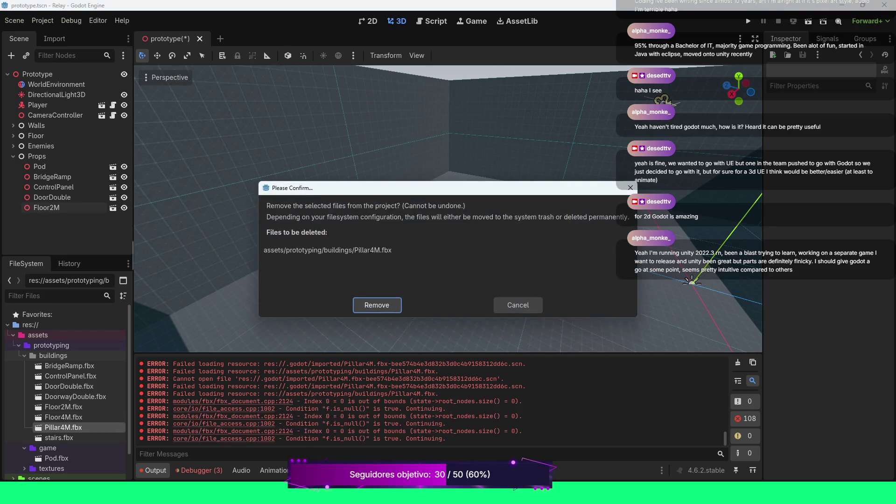
{"action": "key", "text": "Return"}
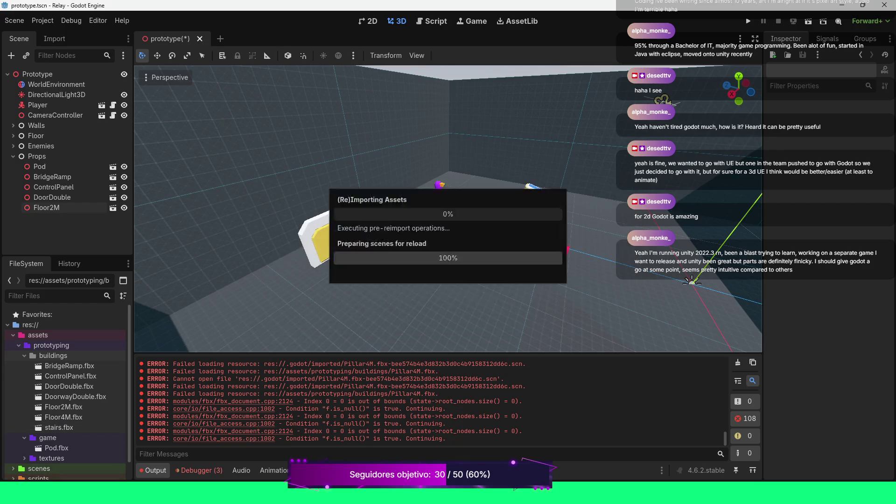
{"action": "left_click", "coordinate": [738, 363]}
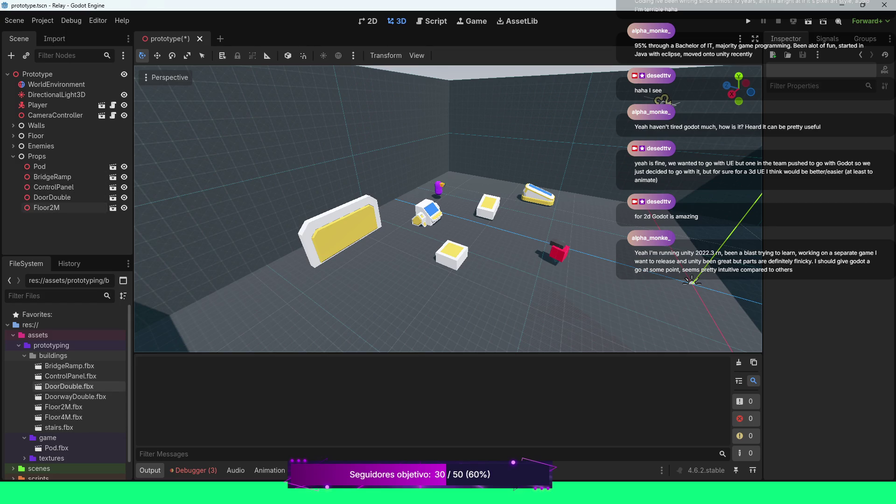
- Test placing DoorwayDouble.fbx, then remove it from the project and clear the error log
{"action": "left_click", "coordinate": [70, 396]}
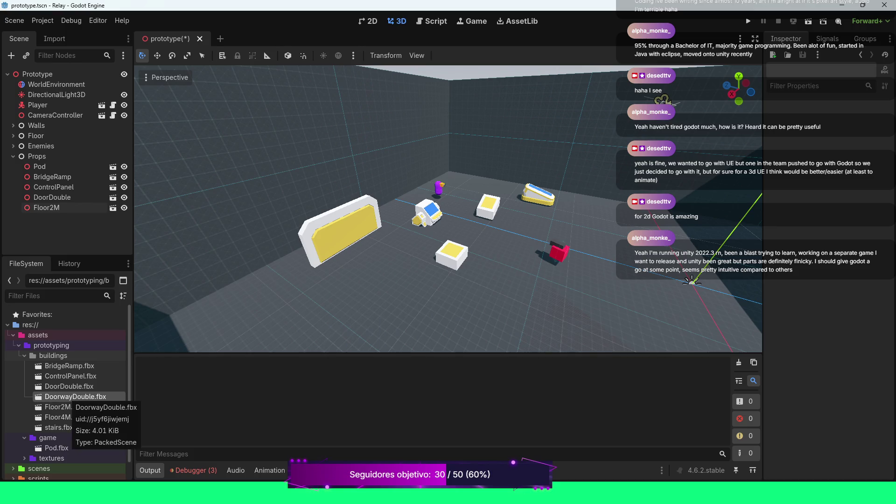
{"action": "mouse_move", "coordinate": [70, 397]}
{"action": "left_mouse_down"}
{"action": "mouse_move", "coordinate": [400, 330]}
{"action": "mouse_move", "coordinate": [406, 317]}
{"action": "left_mouse_up"}
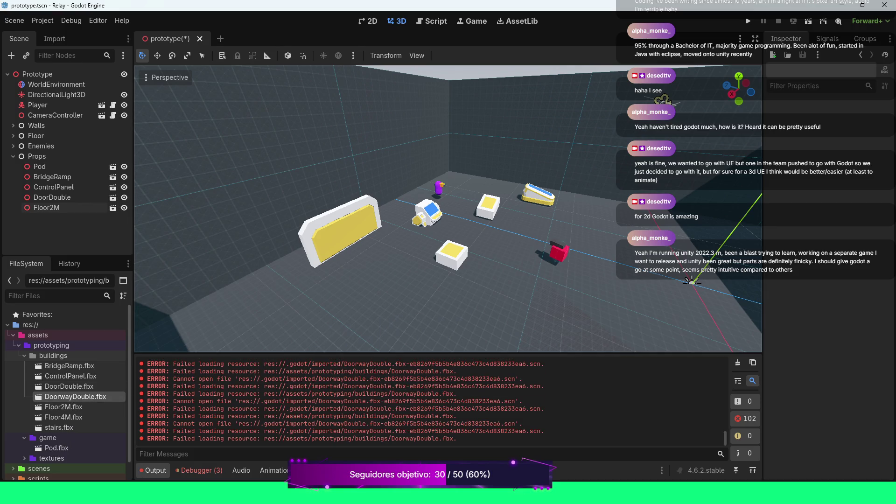
{"action": "left_click", "coordinate": [738, 363]}
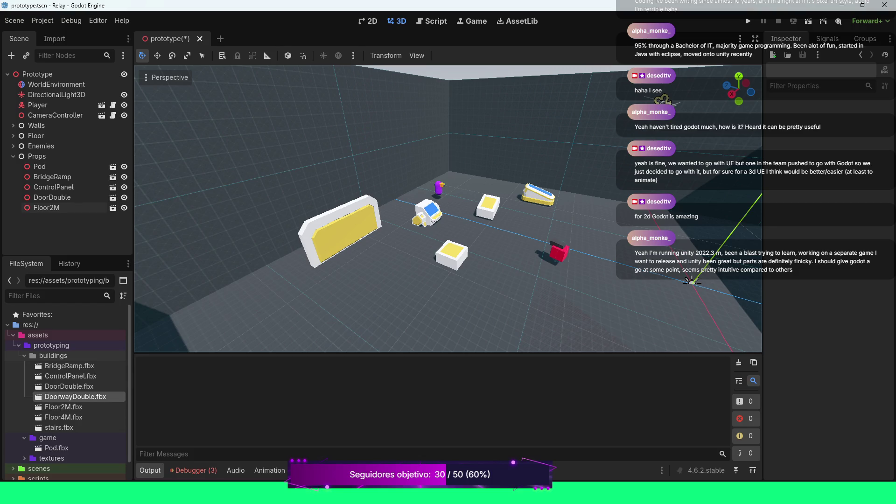
{"action": "key", "text": "Delete"}
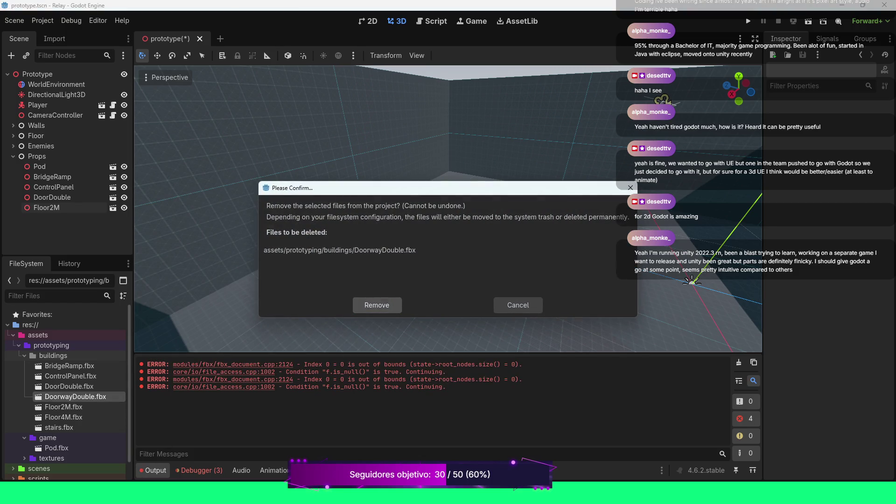
{"action": "left_click", "coordinate": [377, 305]}
{"action": "left_click", "coordinate": [739, 362]}
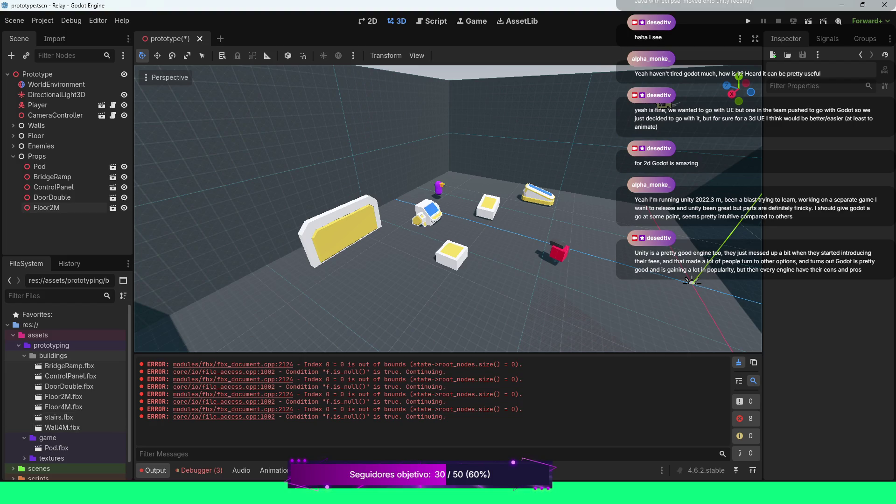
- Test placing Wall4M.fbx in the scene, then remove it from the project
{"action": "left_click", "coordinate": [739, 362]}
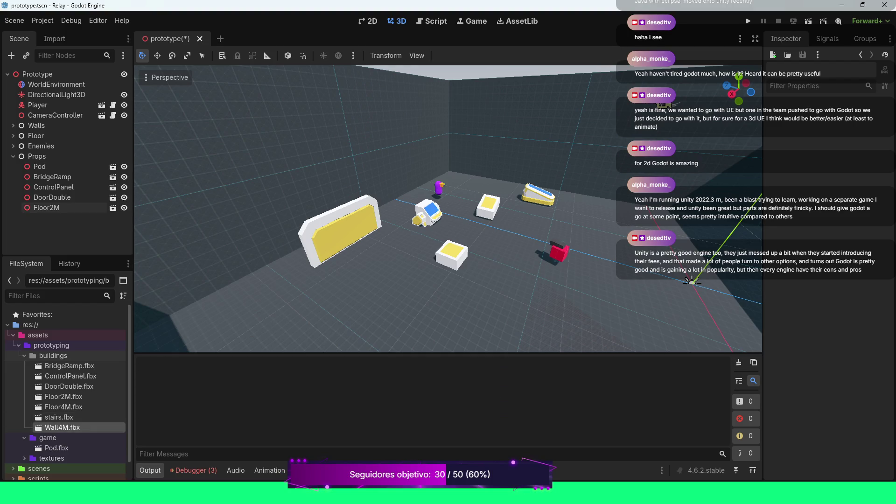
{"action": "mouse_move", "coordinate": [62, 428]}
{"action": "left_mouse_down"}
{"action": "mouse_move", "coordinate": [382, 270]}
{"action": "mouse_move", "coordinate": [374, 303]}
{"action": "left_mouse_up"}
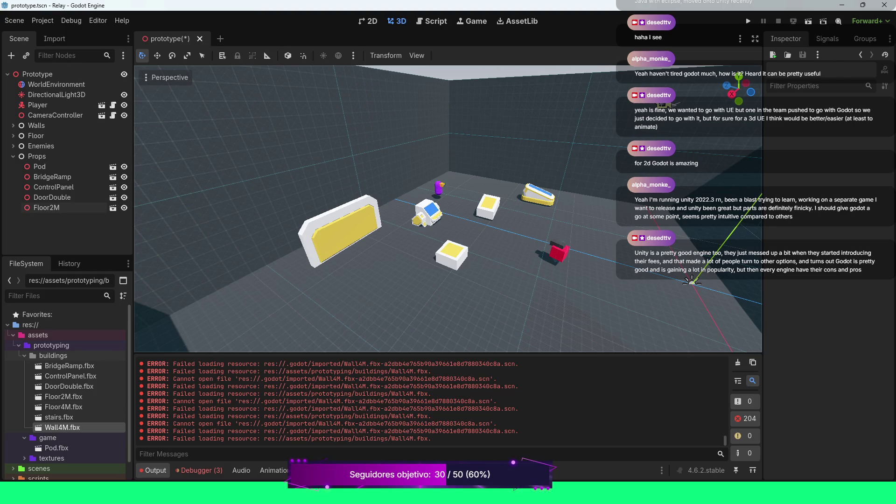
{"action": "left_click", "coordinate": [738, 363]}
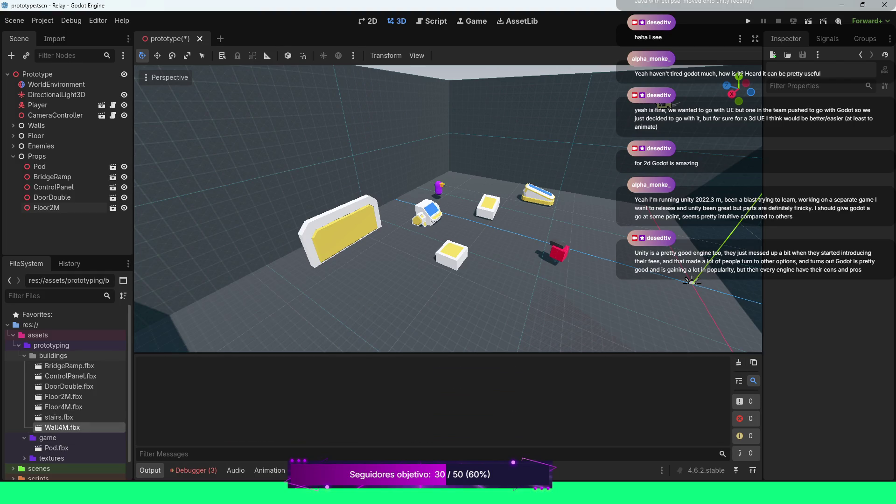
{"action": "key", "text": "Delete"}
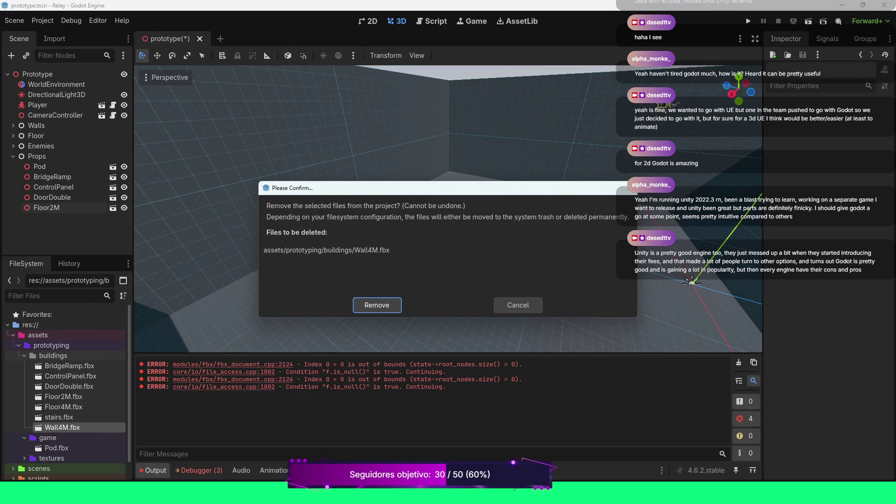
{"action": "key", "text": "Return"}
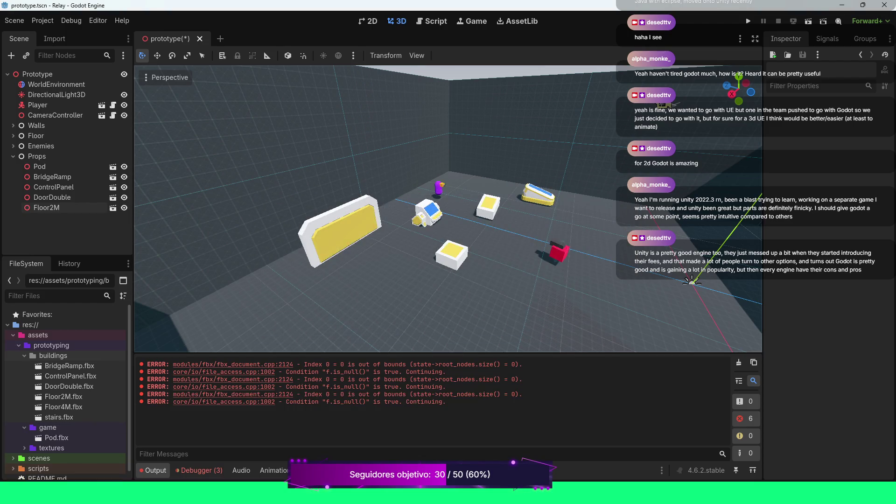
{"action": "left_click", "coordinate": [739, 363]}
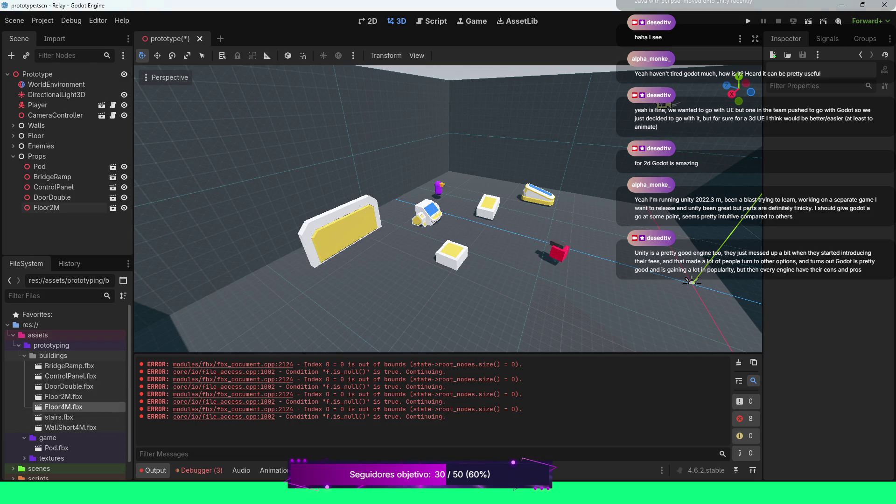
- Add the stairs model, undo it, and remove stairs.fbx from the project
{"action": "mouse_move", "coordinate": [59, 417]}
{"action": "left_mouse_down"}
{"action": "mouse_move", "coordinate": [355, 449]}
{"action": "mouse_move", "coordinate": [368, 366]}
{"action": "mouse_move", "coordinate": [360, 299]}
{"action": "left_mouse_up"}
{"action": "scroll", "coordinate": [359, 299], "scroll_direction": "down", "scroll_amount": 3}
{"action": "scroll", "coordinate": [448, 209], "scroll_direction": "down", "scroll_amount": 2}
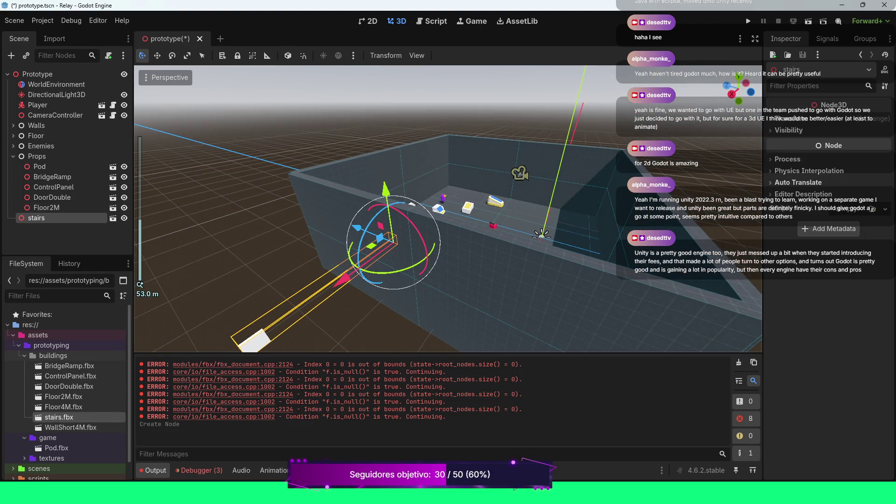
{"action": "key", "text": "ctrl+z"}
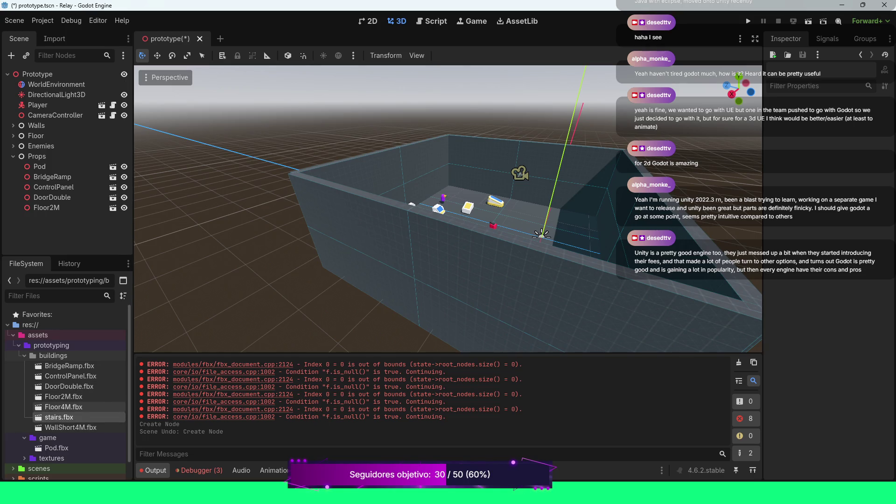
{"action": "key", "text": "Delete"}
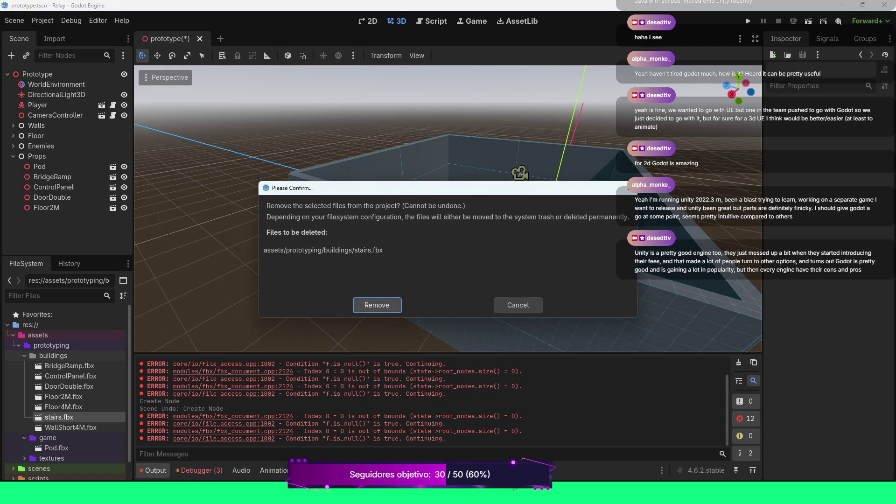
{"action": "key", "text": "Return"}
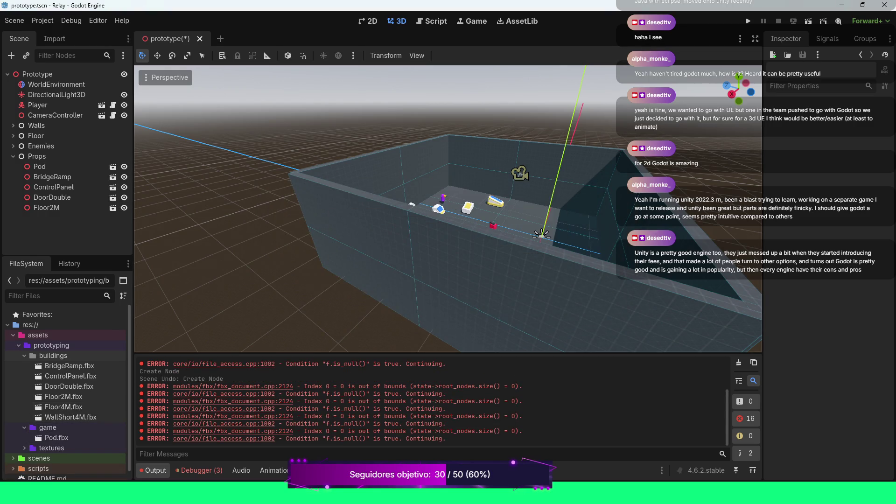
{"action": "scroll", "coordinate": [448, 208], "scroll_direction": "up", "scroll_amount": 5}
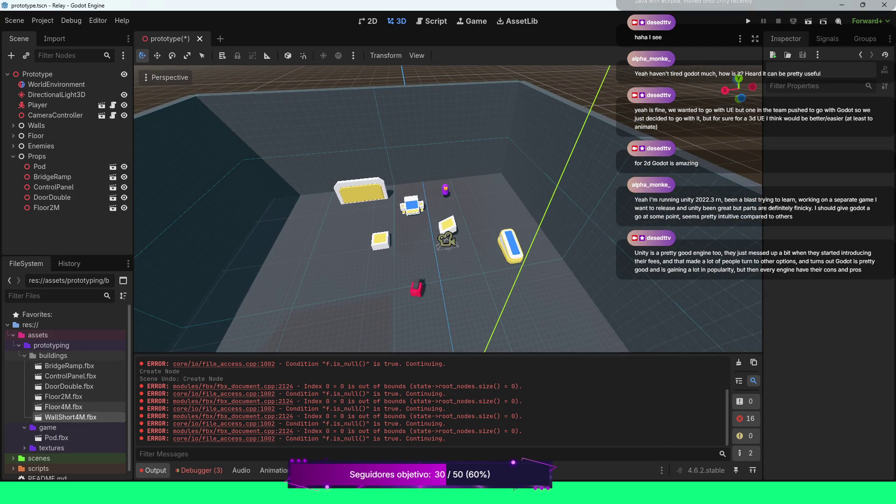
- Test placing WallShort4M.fbx, then remove it from the project and clear the log
{"action": "left_click", "coordinate": [739, 363]}
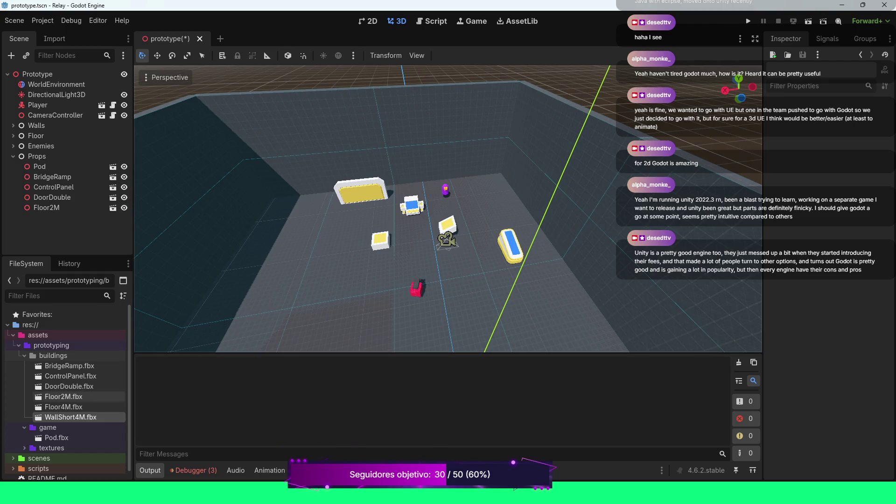
{"action": "mouse_move", "coordinate": [51, 417]}
{"action": "left_mouse_down"}
{"action": "mouse_move", "coordinate": [177, 299]}
{"action": "mouse_move", "coordinate": [280, 296]}
{"action": "left_mouse_up"}
{"action": "left_click", "coordinate": [738, 362]}
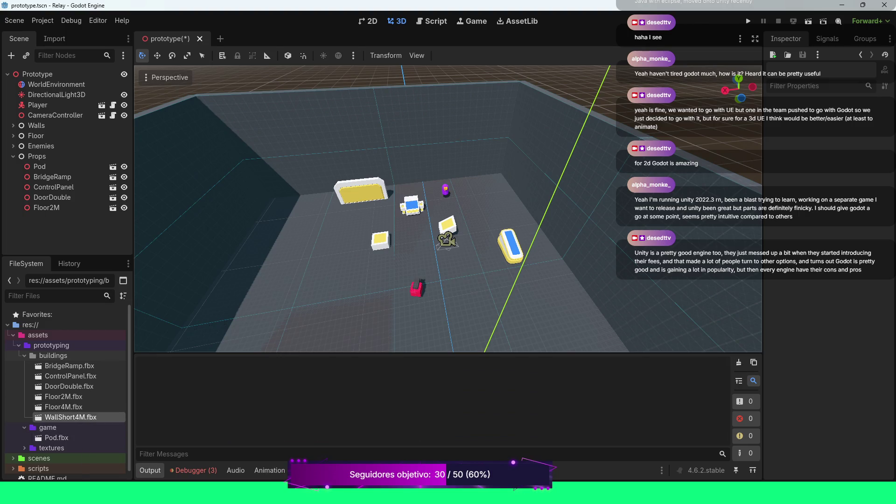
{"action": "key", "text": "Delete"}
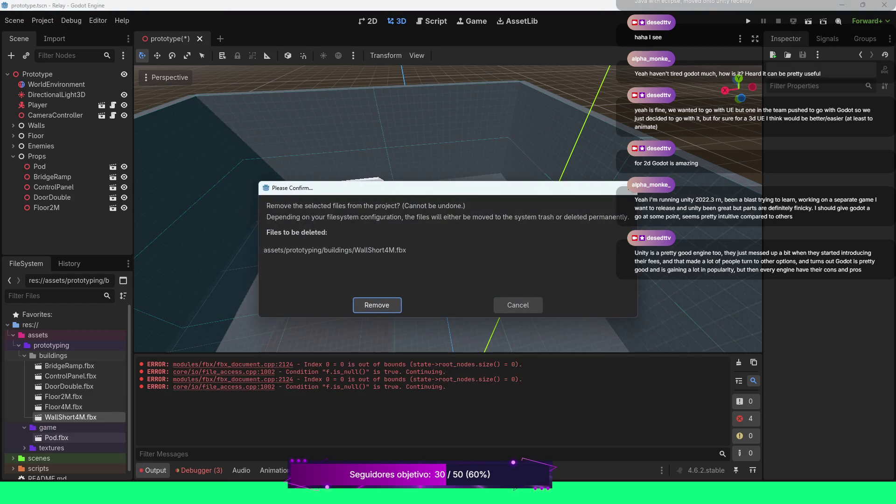
{"action": "key", "text": "Return"}
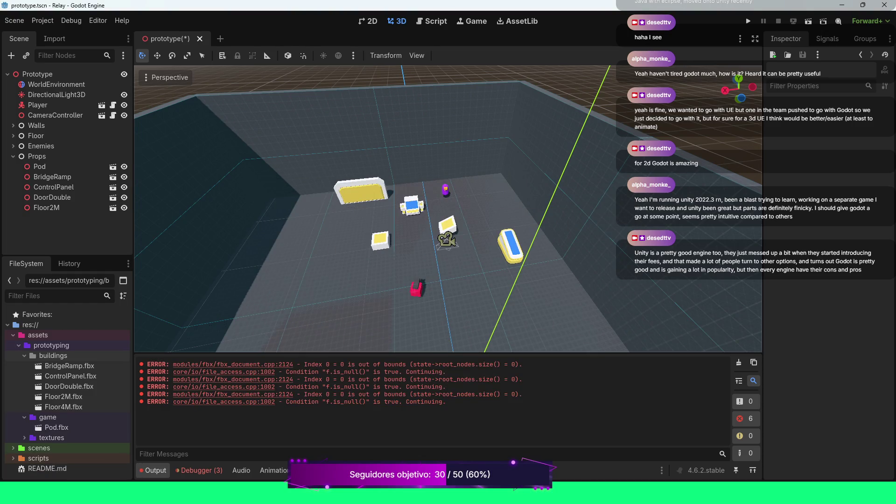
{"action": "left_click", "coordinate": [739, 362]}
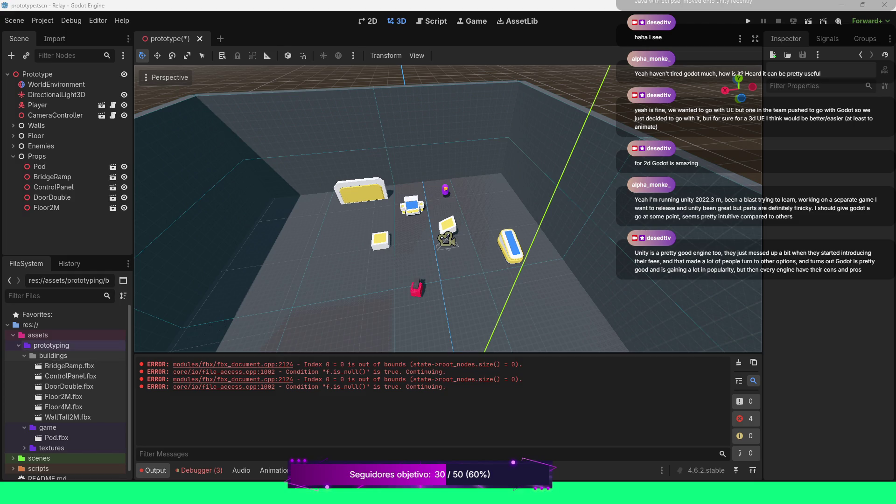
- Remove WallTall2M.fbx from the buildings folder and empty the Output log
{"action": "scroll", "coordinate": [458, 348], "scroll_direction": "down", "scroll_amount": 6}
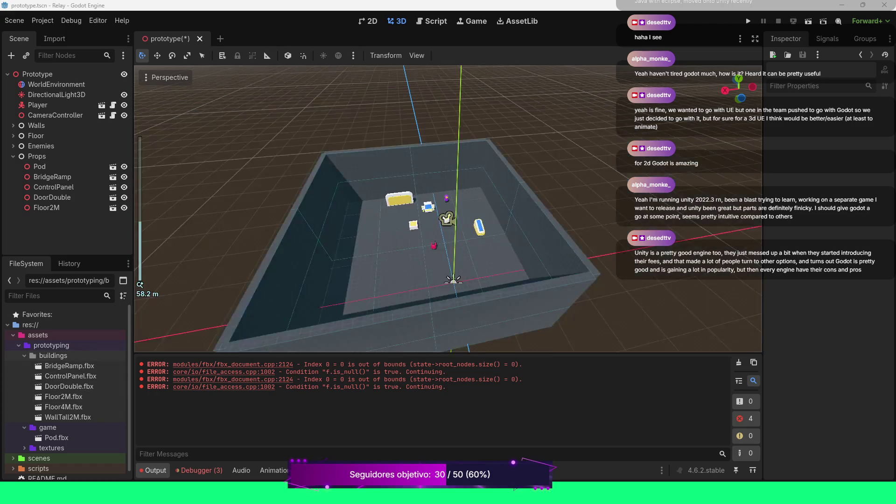
{"action": "scroll", "coordinate": [458, 348], "scroll_direction": "up", "scroll_amount": 7}
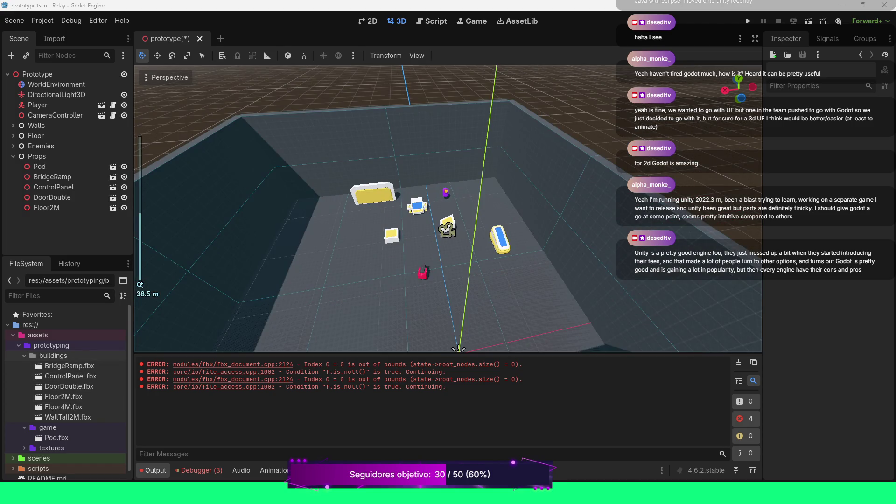
{"action": "left_click", "coordinate": [67, 417]}
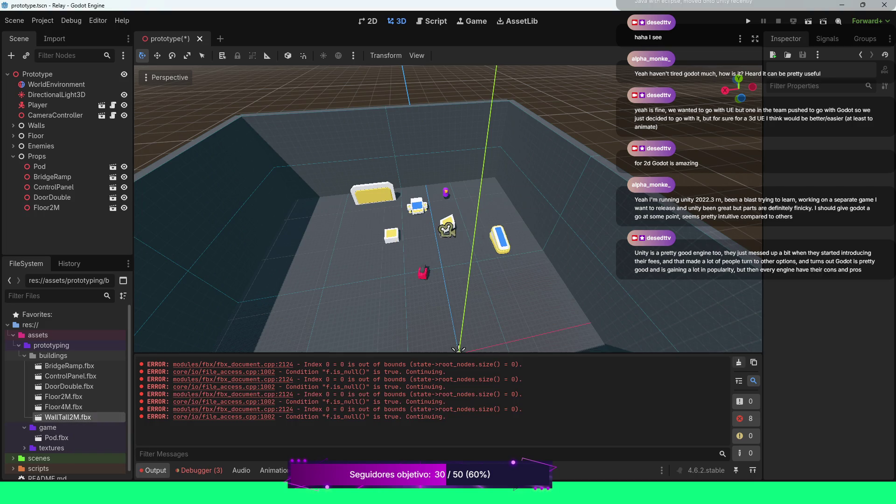
{"action": "left_click", "coordinate": [739, 362]}
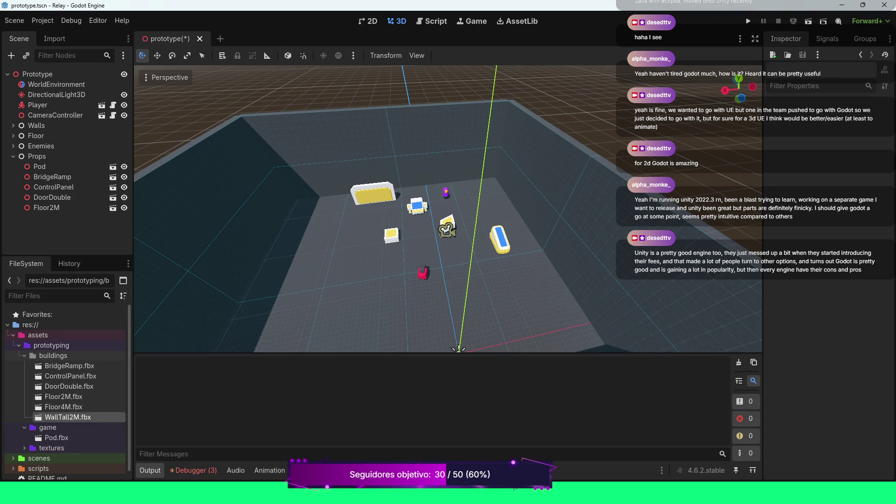
{"action": "key", "text": "Delete"}
{"action": "key", "text": "Return"}
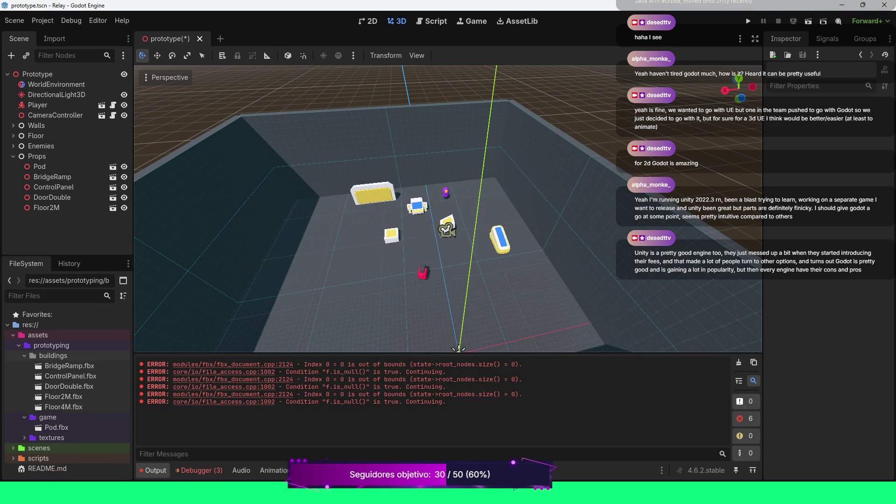
{"action": "left_click", "coordinate": [739, 363]}
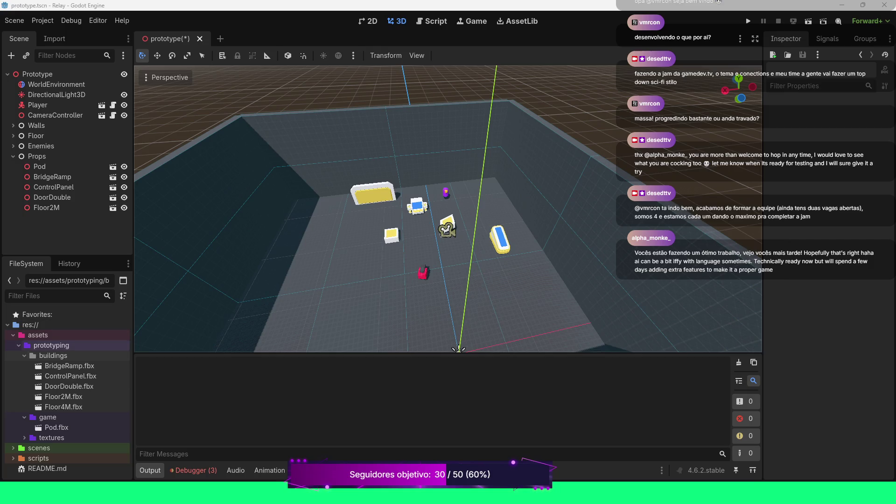
{"action": "left_click", "coordinate": [51, 355]}
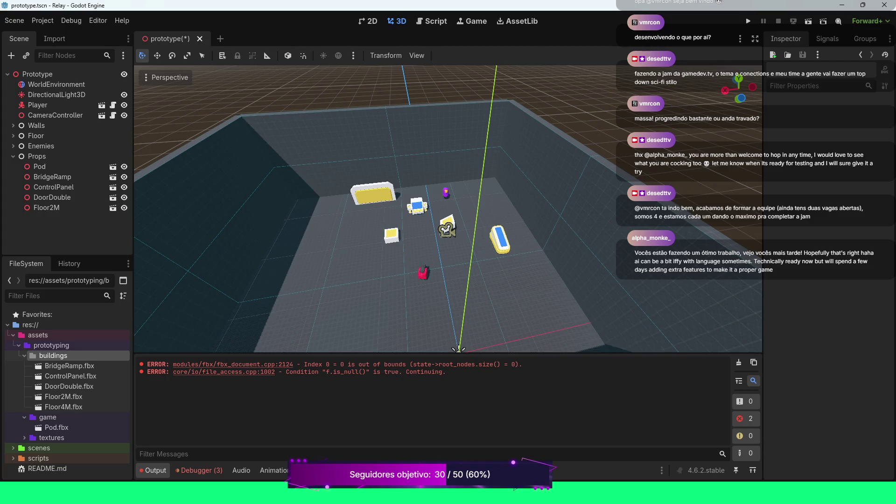
{"action": "left_click", "coordinate": [70, 366]}
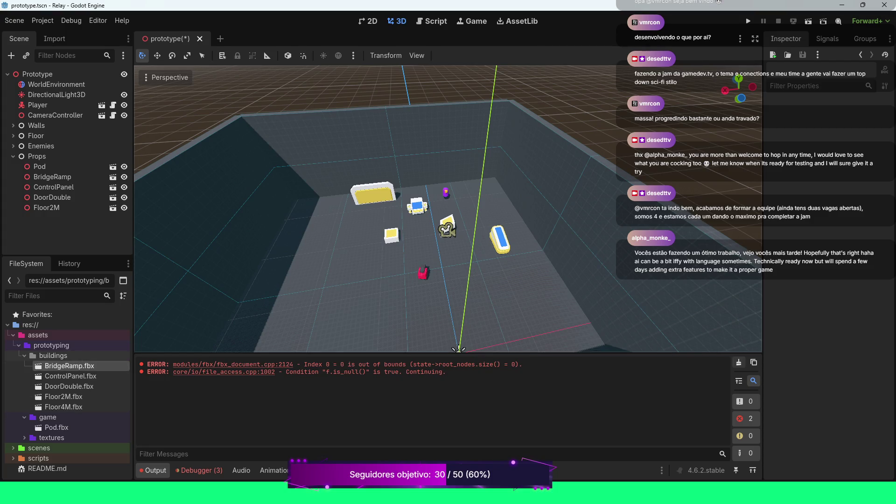
{"action": "left_click", "coordinate": [739, 362]}
{"action": "left_click", "coordinate": [53, 356]}
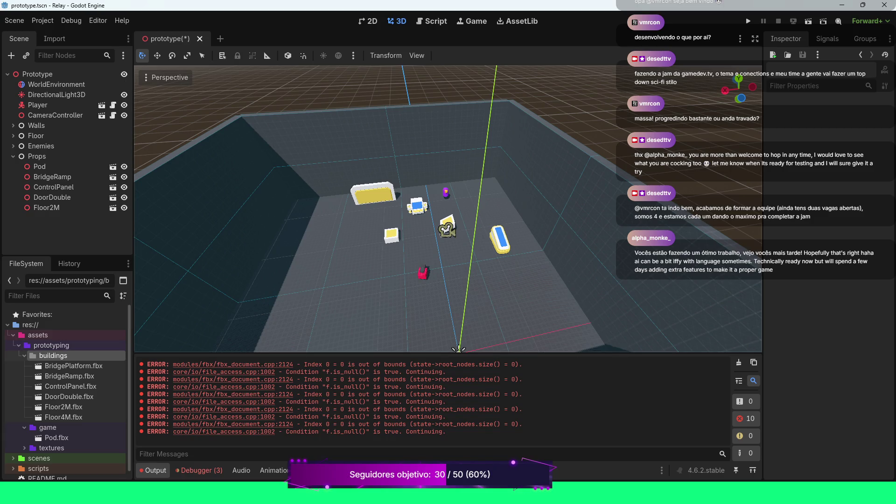
{"action": "scroll", "coordinate": [448, 209], "scroll_direction": "down", "scroll_amount": 10}
{"action": "scroll", "coordinate": [448, 208], "scroll_direction": "up", "scroll_amount": 10}
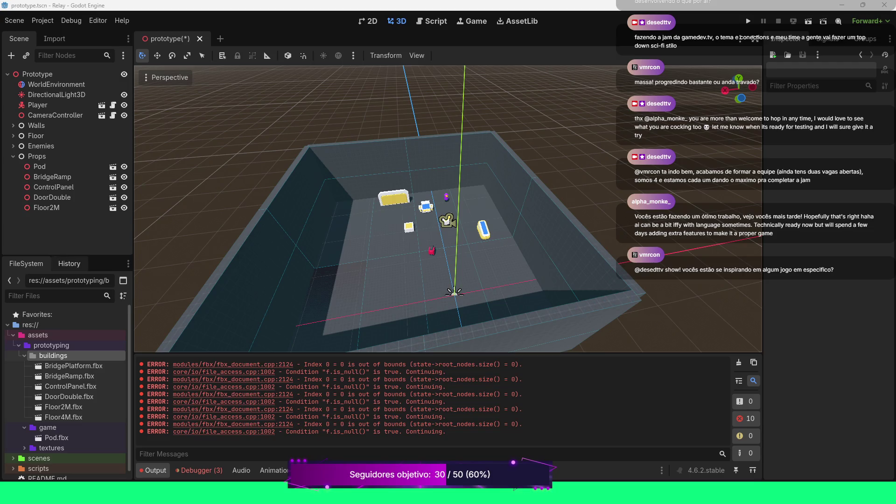
- Delete the broken BridgePlatform.fbx from the buildings folder and confirm its removal
{"action": "left_click", "coordinate": [73, 366]}
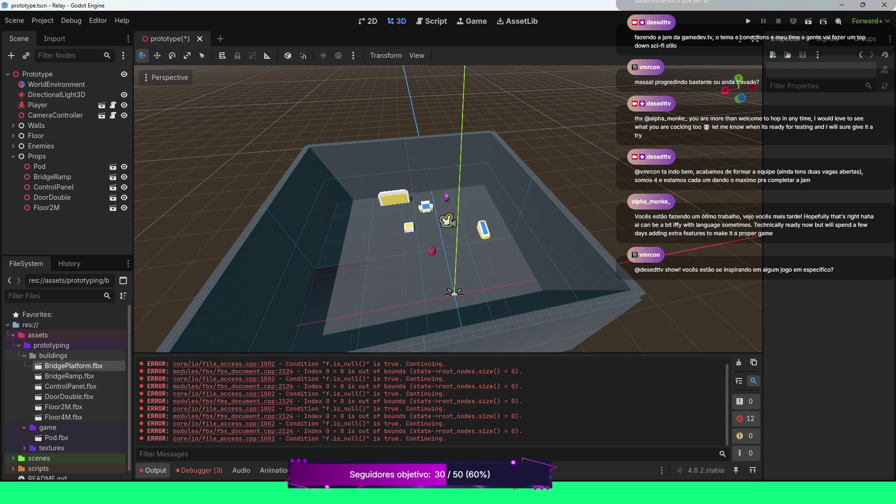
{"action": "key", "text": "Delete"}
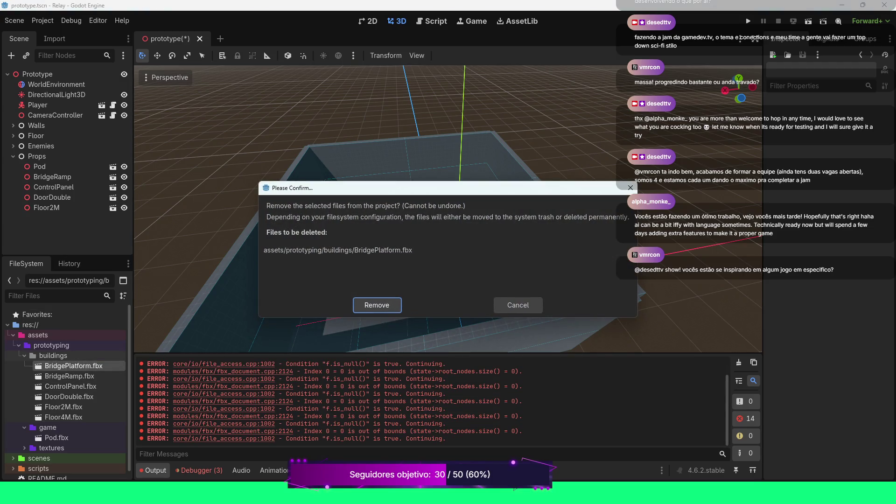
{"action": "key", "text": "Return"}
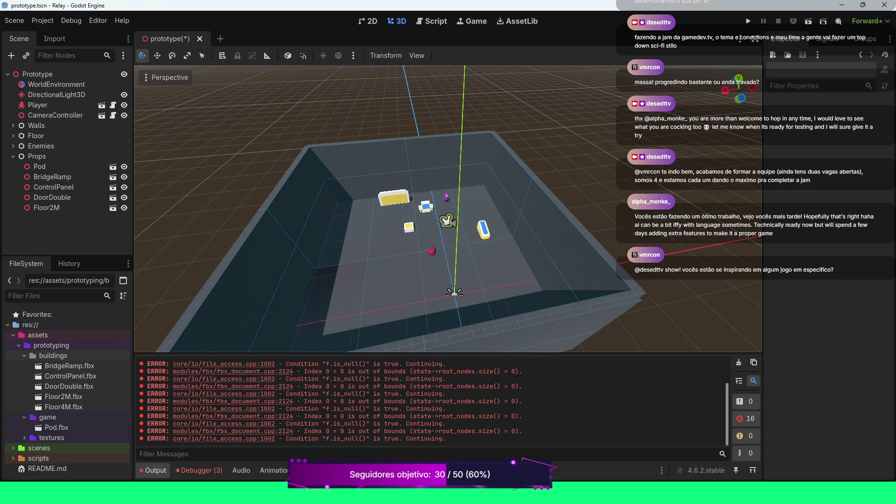
{"action": "left_click", "coordinate": [739, 362]}
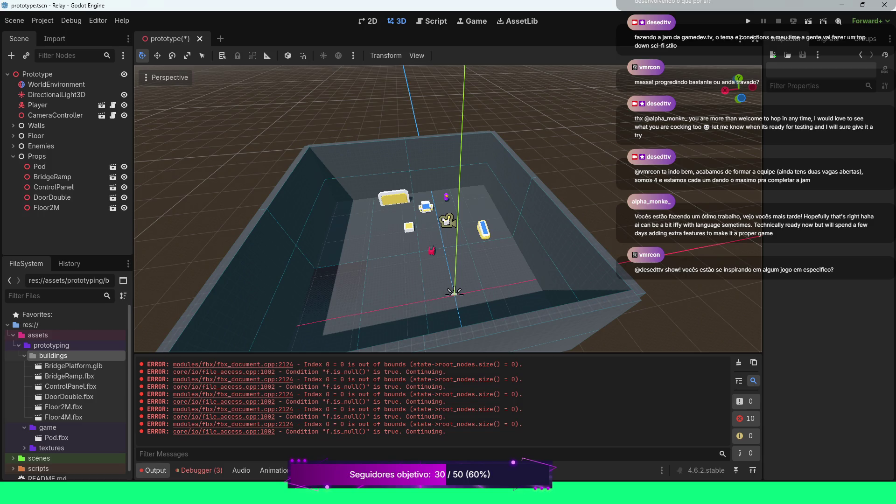
- Clear all FBX errors, then drop a BridgePlatform.glb instance onto the room floor
{"action": "left_click_drag", "start_coordinate": [373, 365], "coordinate": [402, 372]}
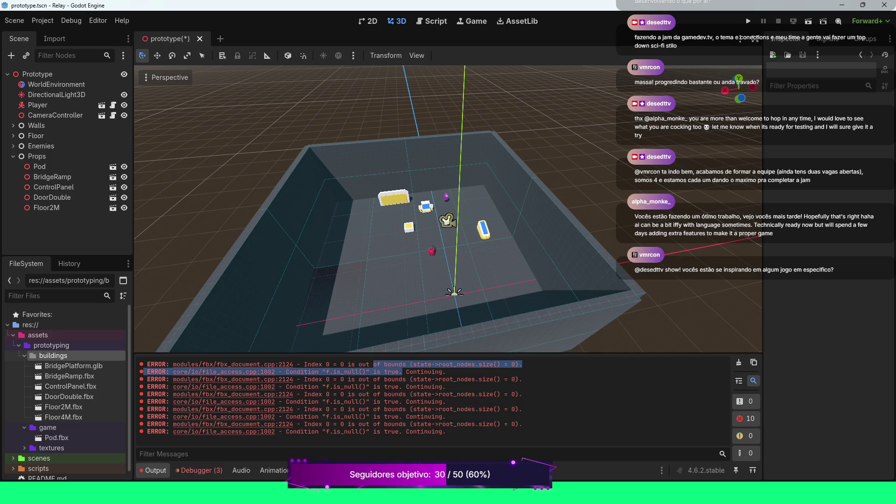
{"action": "left_click", "coordinate": [402, 372]}
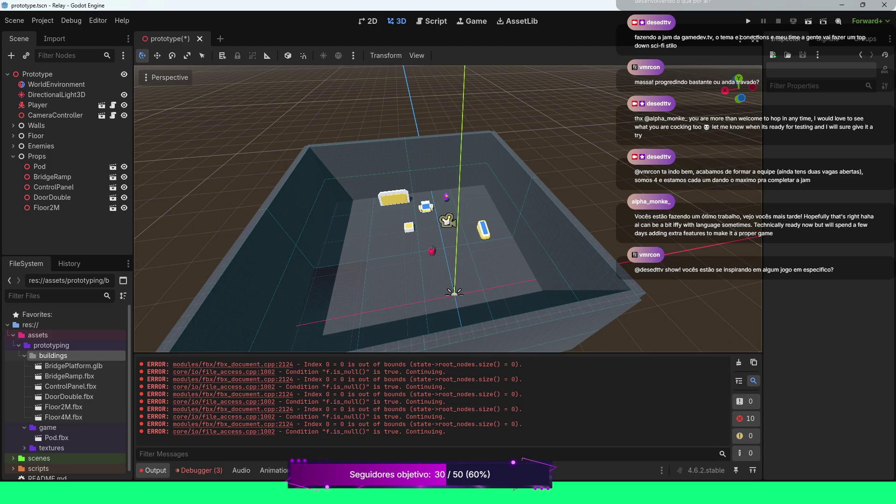
{"action": "left_click", "coordinate": [739, 362]}
{"action": "mouse_move", "coordinate": [73, 366]}
{"action": "left_mouse_down"}
{"action": "mouse_move", "coordinate": [298, 348]}
{"action": "mouse_move", "coordinate": [346, 278]}
{"action": "mouse_move", "coordinate": [397, 278]}
{"action": "left_mouse_up"}
{"action": "scroll", "coordinate": [397, 279], "scroll_direction": "up", "scroll_amount": 3}
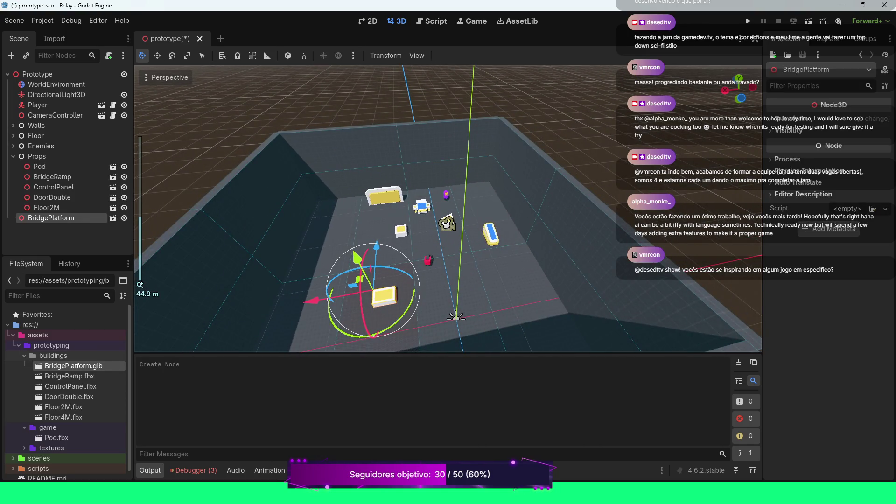
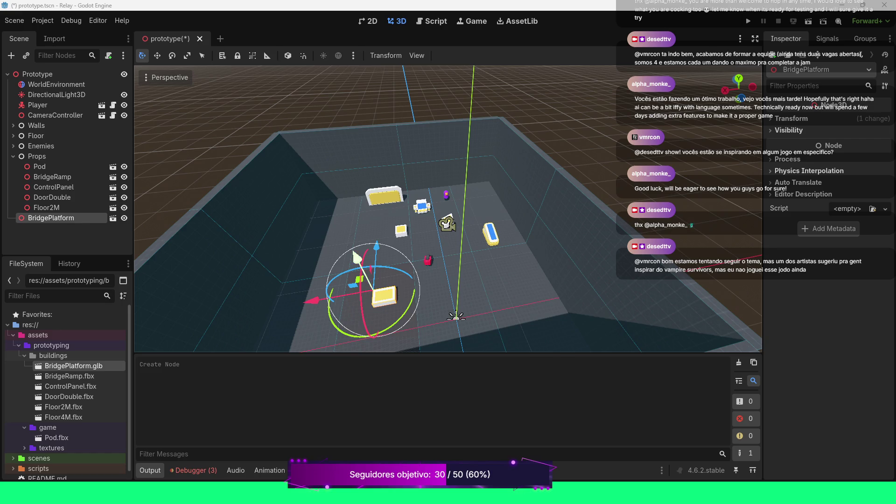
- Move BridgePlatform into the Props group and save the prototype scene
{"action": "scroll", "coordinate": [448, 210], "scroll_direction": "up", "scroll_amount": 3}
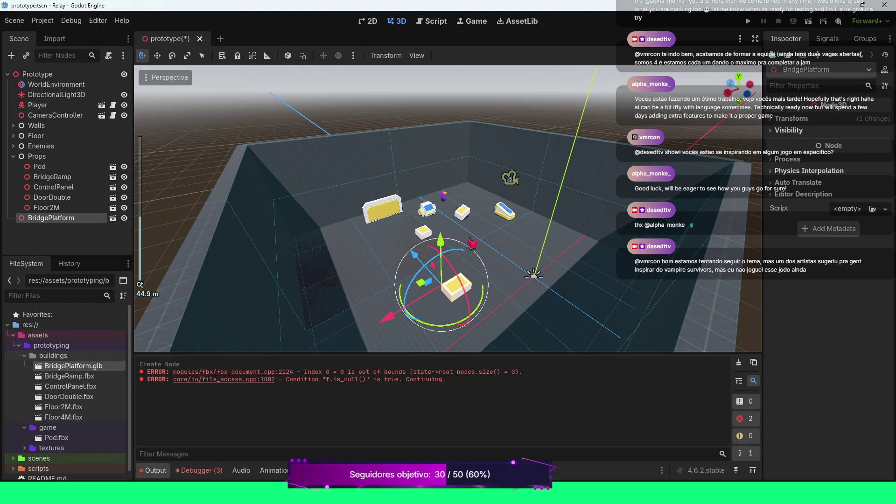
{"action": "left_click_drag", "start_coordinate": [52, 218], "coordinate": [37, 157]}
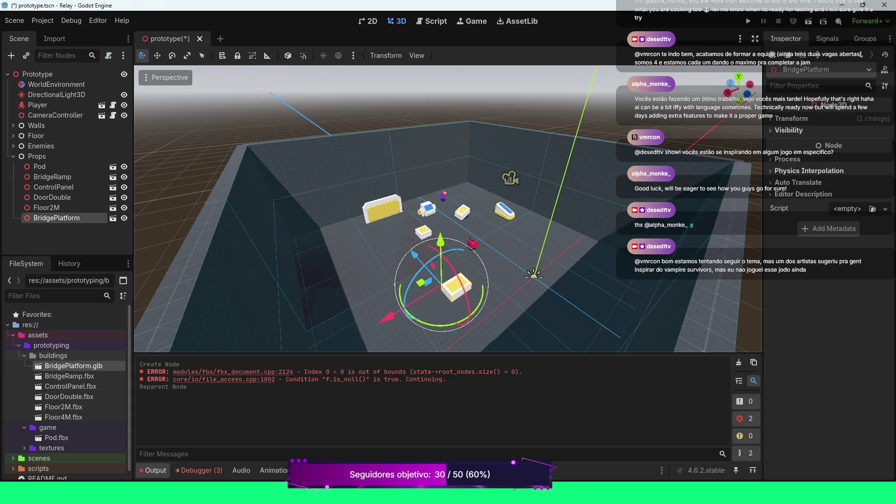
{"action": "left_click", "coordinate": [326, 210]}
{"action": "key", "text": "ctrl+s"}
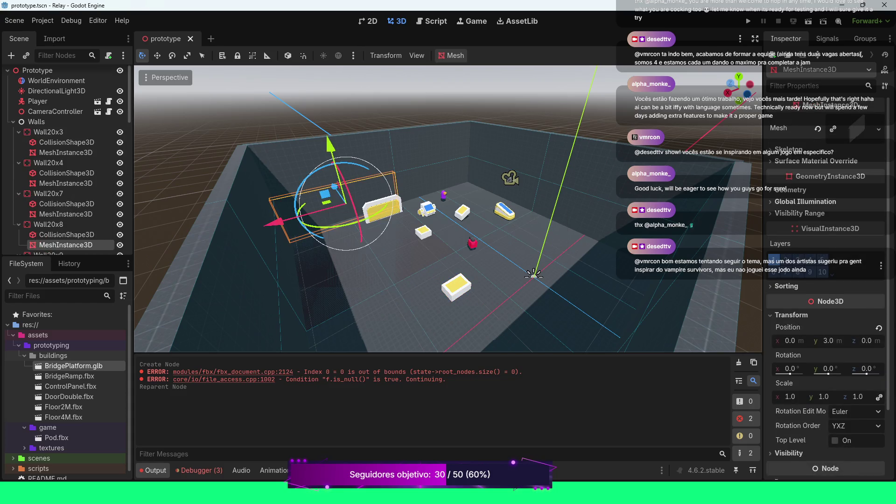
- Clear the Debugger's error list, return to the Output log, and select the Props group
{"action": "left_click", "coordinate": [198, 470]}
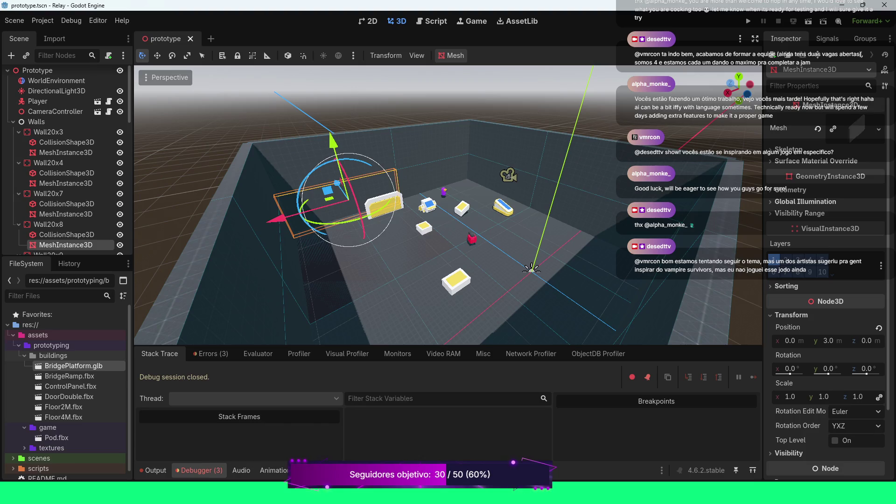
{"action": "left_click", "coordinate": [211, 354]}
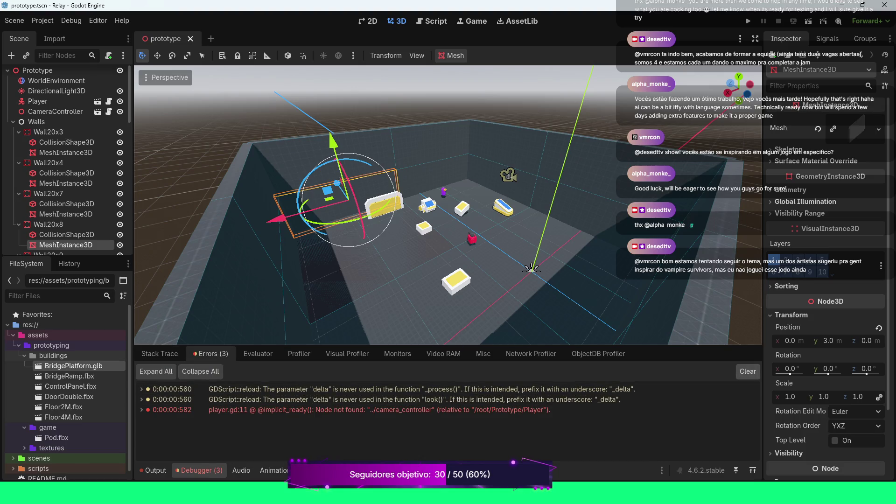
{"action": "left_click", "coordinate": [748, 372]}
{"action": "key", "text": "alt+o"}
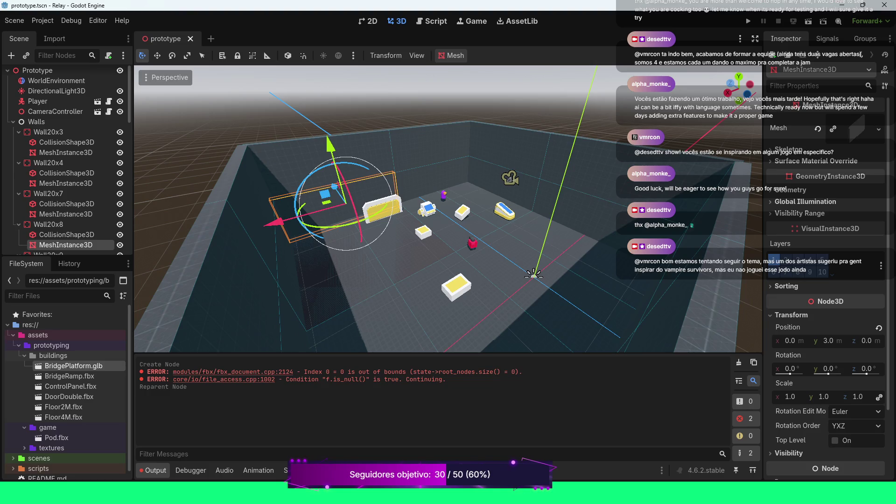
{"action": "scroll", "coordinate": [448, 210], "scroll_direction": "down", "scroll_amount": 3}
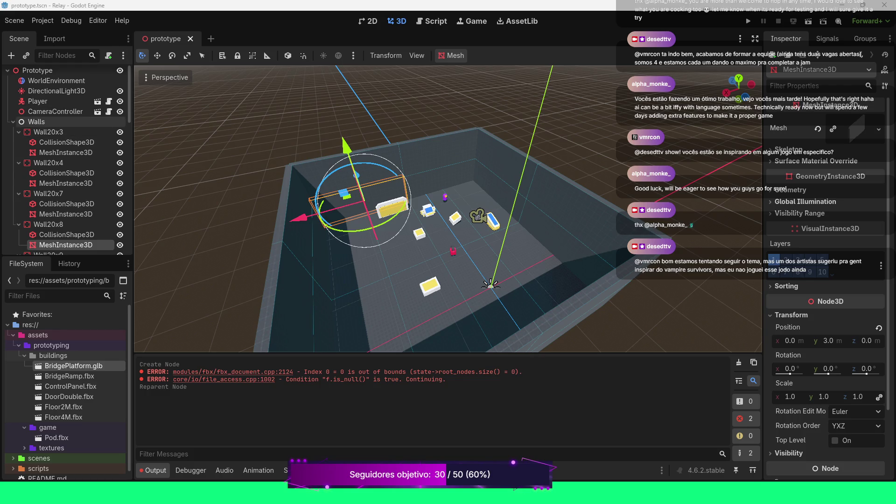
{"action": "left_click", "coordinate": [37, 157]}
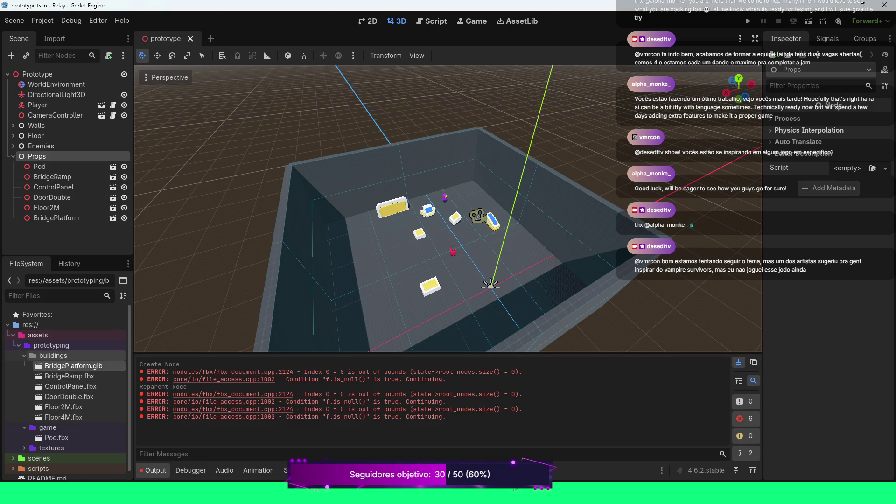
- Refresh the buildings folder to reveal DoorwayDouble.glb, then select DoorDouble.fbx
{"action": "left_click", "coordinate": [53, 355]}
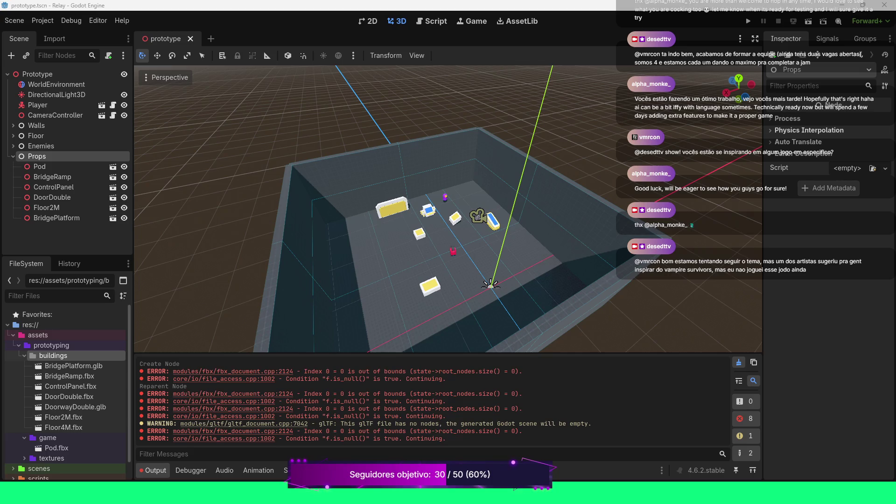
{"action": "scroll", "coordinate": [448, 209], "scroll_direction": "down", "scroll_amount": 5}
{"action": "scroll", "coordinate": [449, 209], "scroll_direction": "up", "scroll_amount": 5}
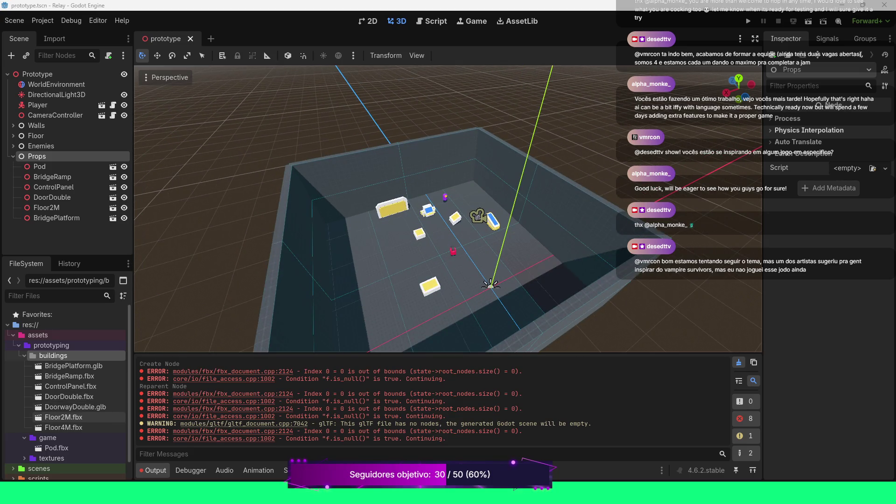
{"action": "left_click", "coordinate": [69, 397]}
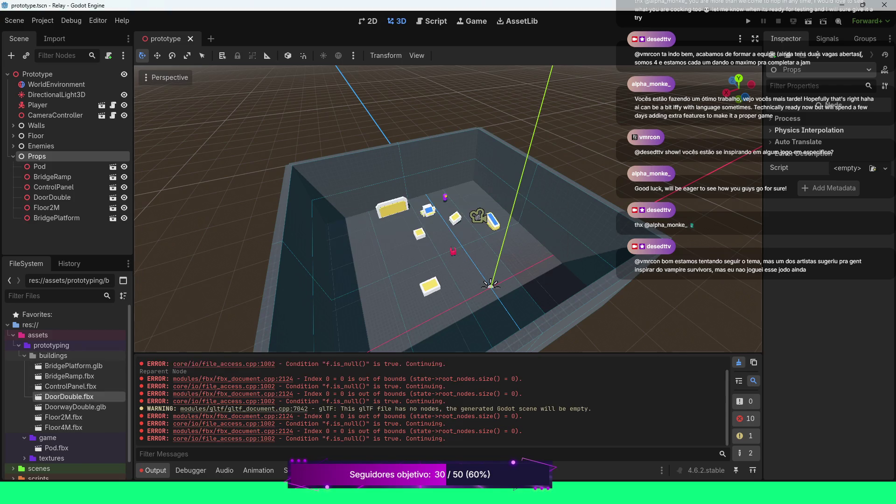
- Replace the placed DoorDouble model with a DoorwayDouble.glb instance in the room and clear the log
{"action": "mouse_move", "coordinate": [69, 396]}
{"action": "left_mouse_down"}
{"action": "mouse_move", "coordinate": [74, 373]}
{"action": "mouse_move", "coordinate": [117, 392]}
{"action": "mouse_move", "coordinate": [335, 271]}
{"action": "mouse_move", "coordinate": [345, 233]}
{"action": "left_mouse_up"}
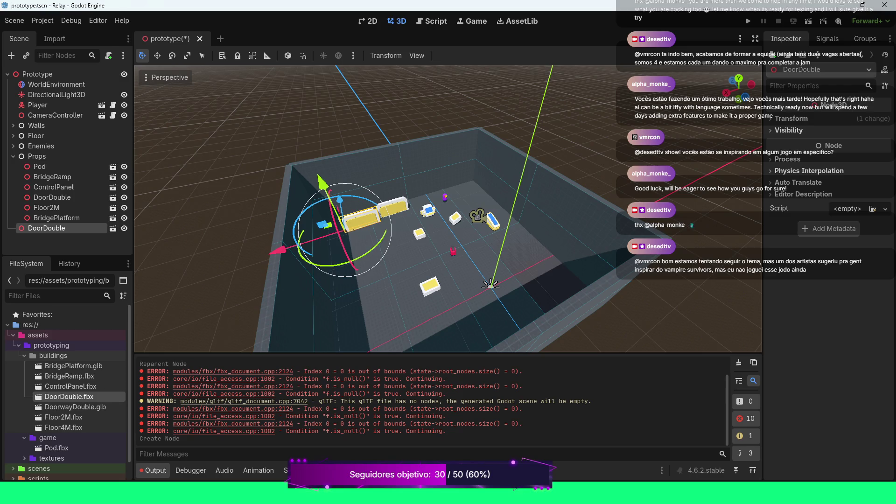
{"action": "key", "text": "ctrl+z"}
{"action": "mouse_move", "coordinate": [75, 406]}
{"action": "left_mouse_down"}
{"action": "mouse_move", "coordinate": [140, 390]}
{"action": "mouse_move", "coordinate": [371, 261]}
{"action": "mouse_move", "coordinate": [363, 256]}
{"action": "left_mouse_up"}
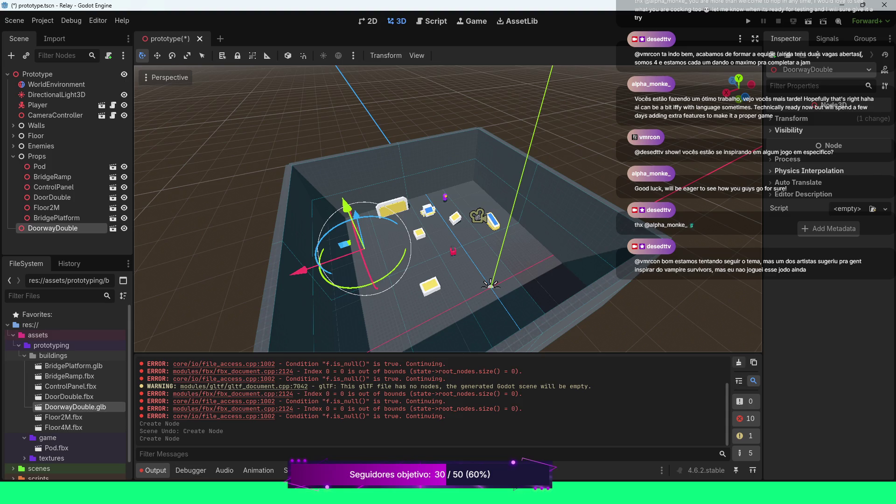
{"action": "left_click", "coordinate": [739, 362]}
- Move DoorwayDouble under Props, reposition it in the room and focus the view on it
{"action": "left_click_drag", "start_coordinate": [448, 210], "coordinate": [448, 184]}
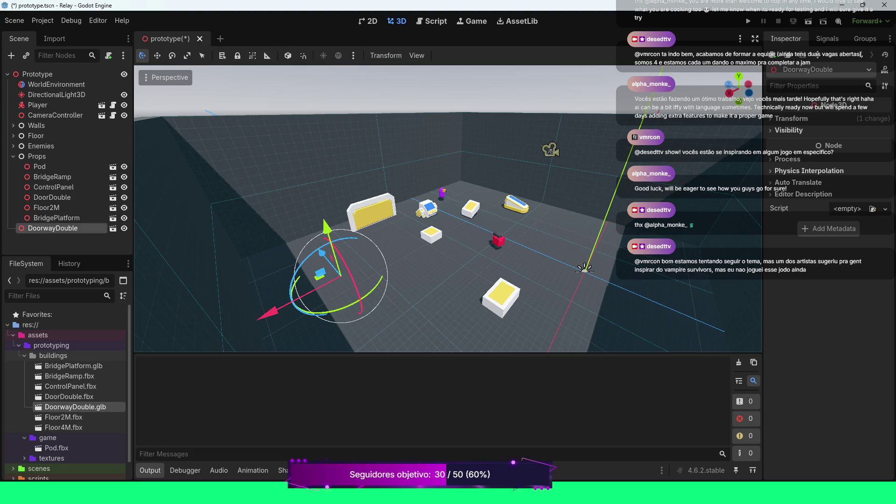
{"action": "mouse_move", "coordinate": [52, 228]}
{"action": "left_mouse_down"}
{"action": "mouse_move", "coordinate": [234, 226]}
{"action": "mouse_move", "coordinate": [210, 215]}
{"action": "mouse_move", "coordinate": [70, 205]}
{"action": "mouse_move", "coordinate": [42, 158]}
{"action": "left_mouse_up"}
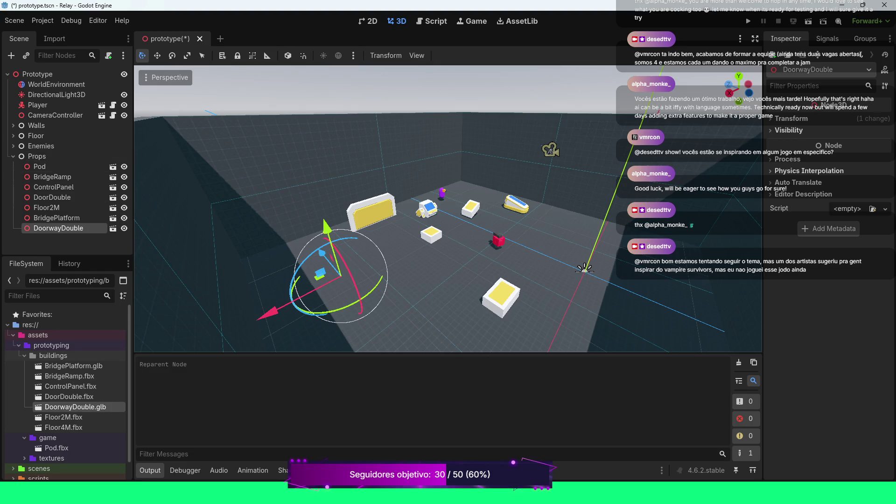
{"action": "left_click_drag", "start_coordinate": [327, 229], "coordinate": [324, 194]}
{"action": "key", "text": "f"}
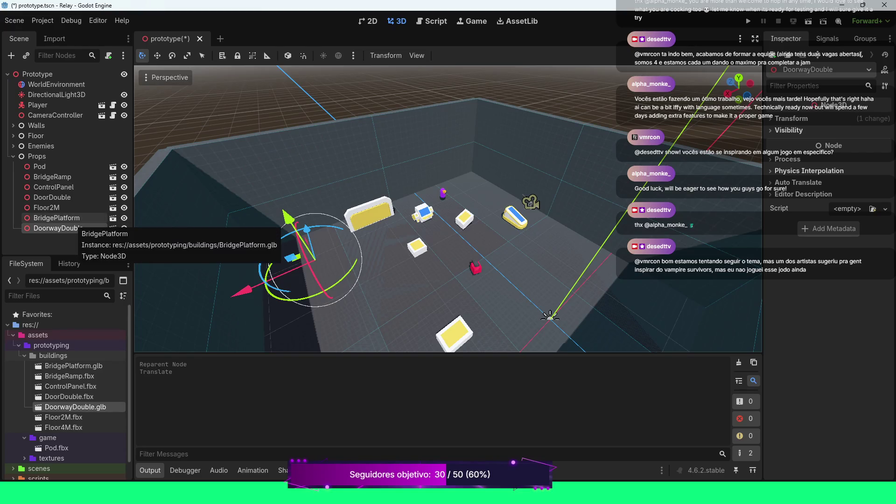
{"action": "left_click", "coordinate": [56, 218]}
- Delete the DoorwayDouble node from the Scene dock and confirm the deletion
{"action": "left_click", "coordinate": [58, 228]}
{"action": "key", "text": "Delete"}
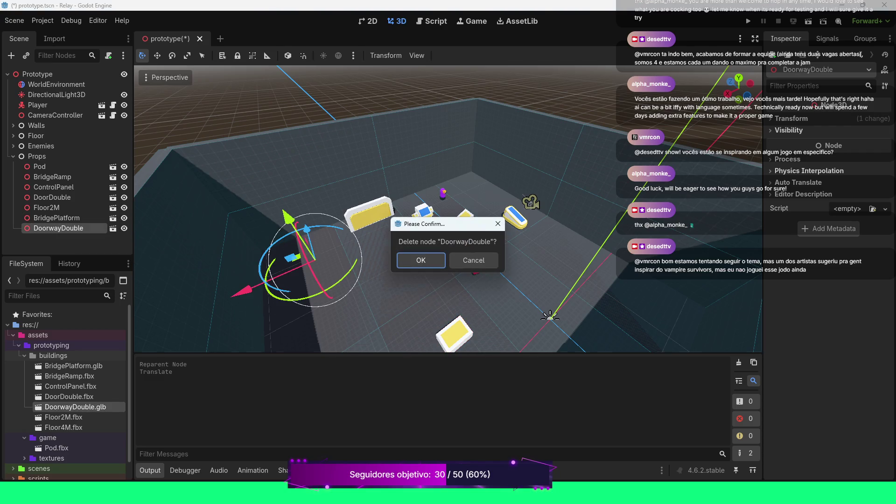
{"action": "key", "text": "Return"}
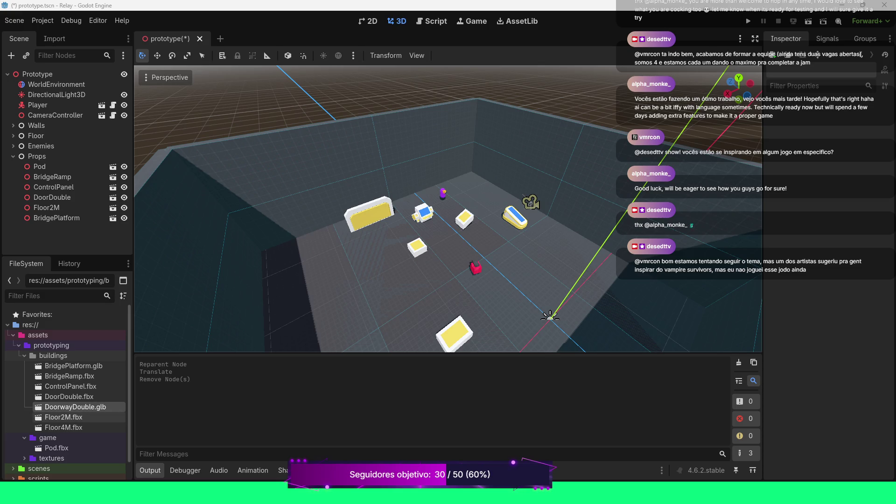
- Try placing the Floor4M.fbx model into the room from the FileSystem dock
{"action": "double_click", "coordinate": [64, 427]}
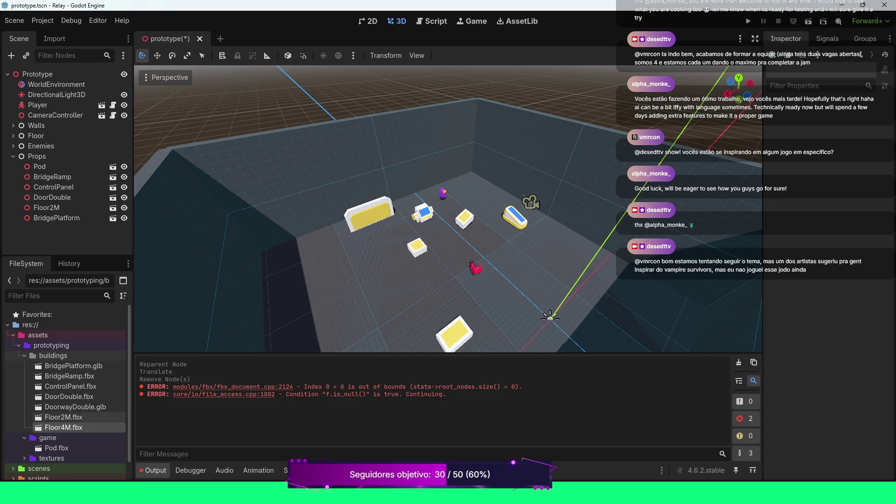
{"action": "left_click", "coordinate": [63, 417]}
{"action": "scroll", "coordinate": [448, 209], "scroll_direction": "down", "scroll_amount": 5}
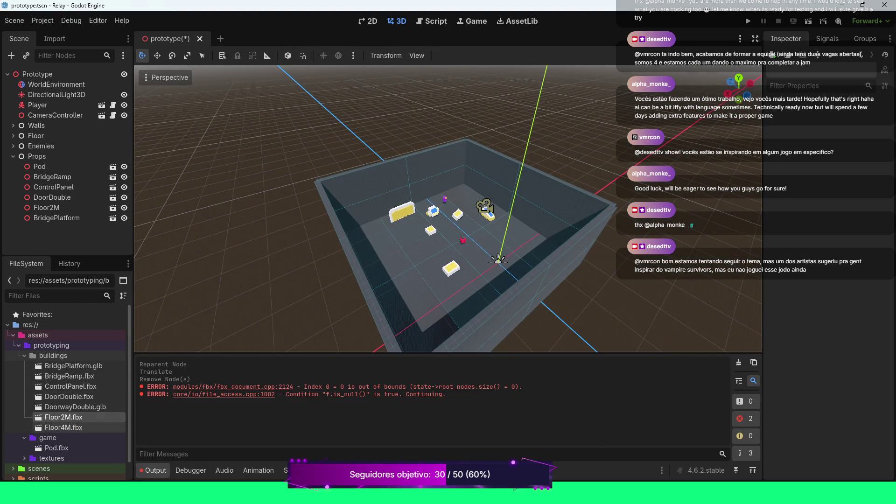
{"action": "left_click", "coordinate": [63, 427]}
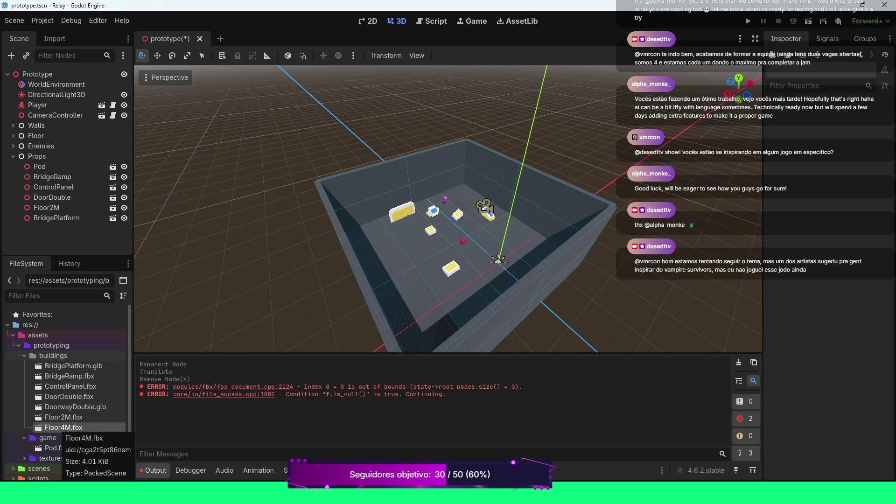
{"action": "mouse_move", "coordinate": [63, 427]}
{"action": "left_mouse_down"}
{"action": "mouse_move", "coordinate": [376, 303]}
{"action": "mouse_move", "coordinate": [407, 259]}
{"action": "left_mouse_up"}
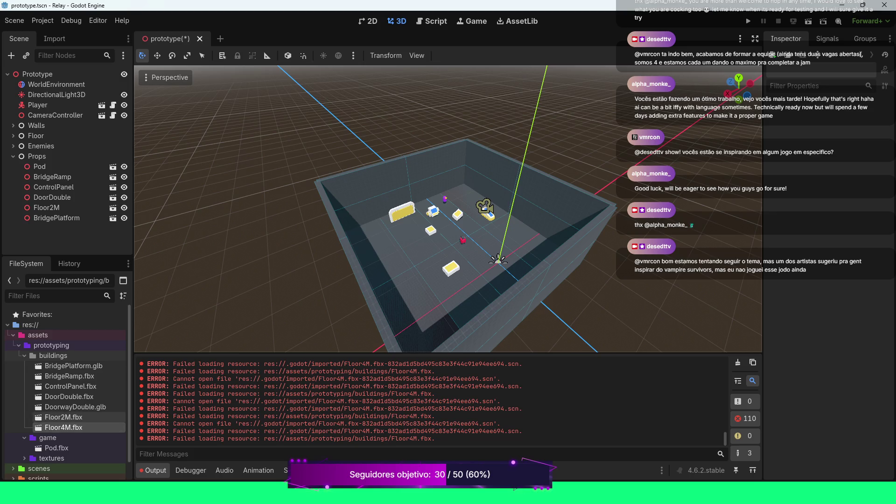
- Remove the broken Floor4M.fbx file, clear the Output log and save the scene
{"action": "key", "text": "Delete"}
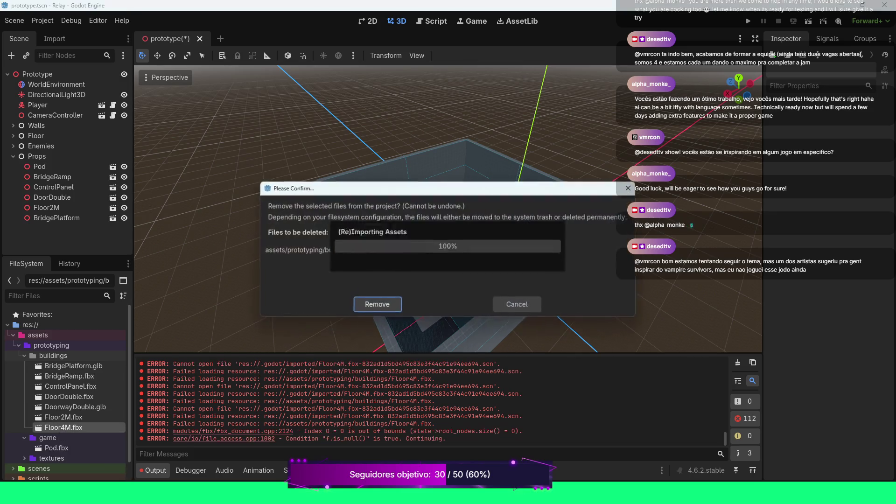
{"action": "left_click", "coordinate": [377, 305]}
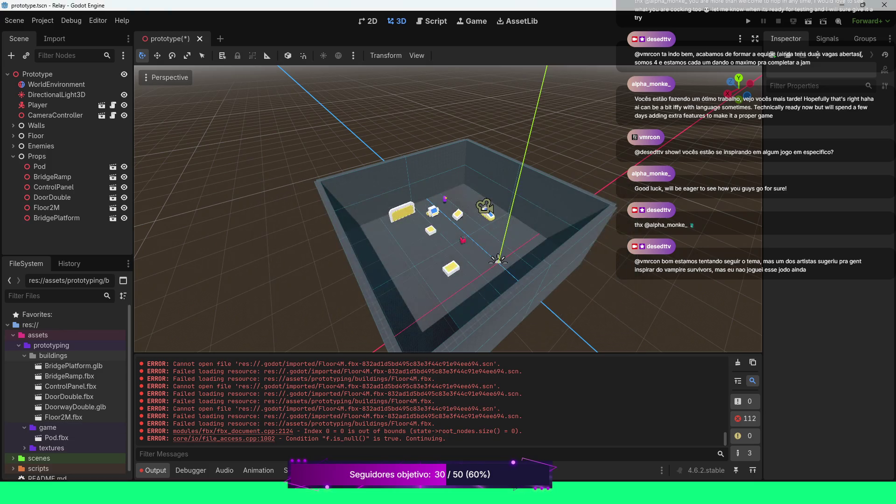
{"action": "left_click", "coordinate": [738, 363]}
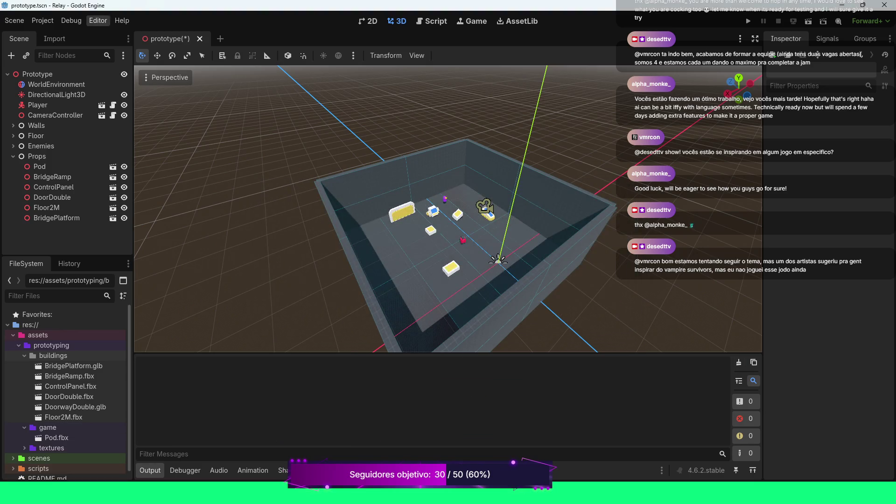
{"action": "key", "text": "ctrl+s"}
{"action": "scroll", "coordinate": [448, 208], "scroll_direction": "up", "scroll_amount": 2}
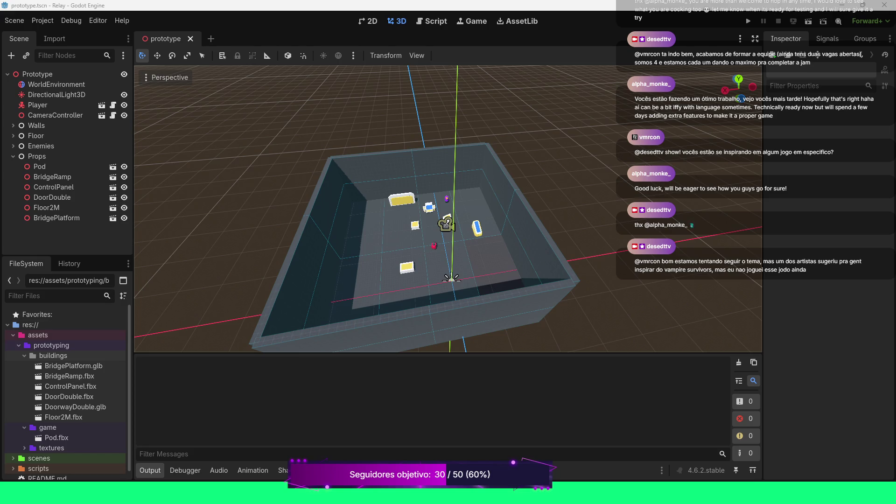
{"action": "scroll", "coordinate": [448, 209], "scroll_direction": "down", "scroll_amount": 3}
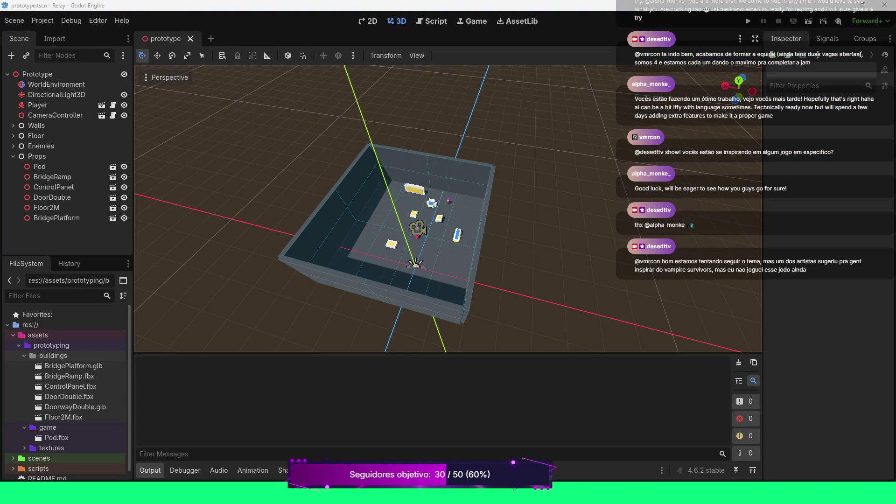
{"action": "scroll", "coordinate": [448, 209], "scroll_direction": "up", "scroll_amount": 5}
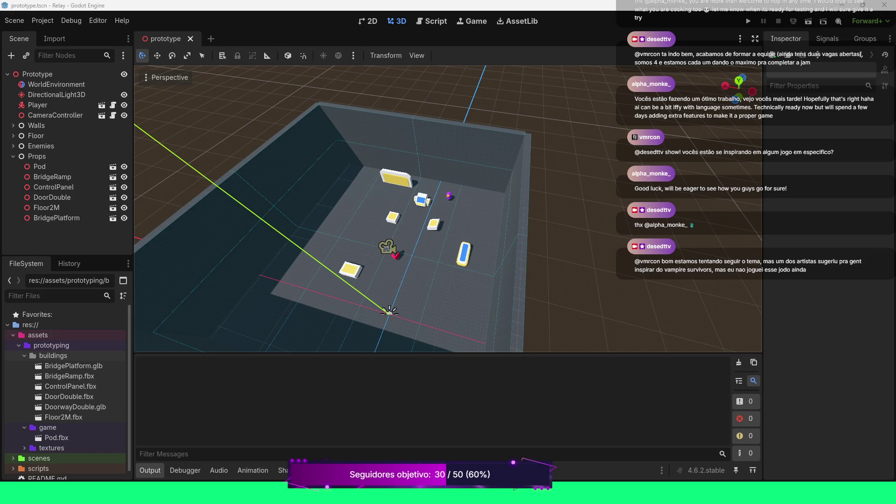
{"action": "left_click", "coordinate": [74, 407]}
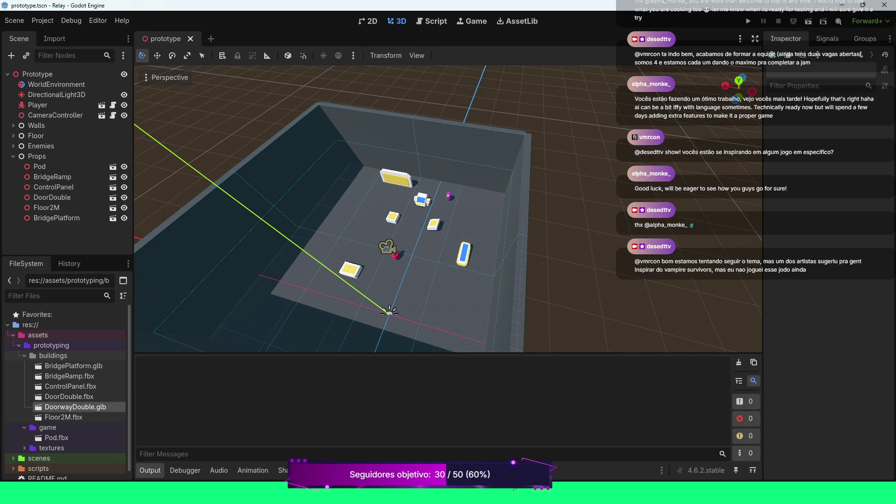
{"action": "mouse_move", "coordinate": [74, 406]}
{"action": "left_mouse_down"}
{"action": "mouse_move", "coordinate": [260, 244]}
{"action": "mouse_move", "coordinate": [309, 225]}
{"action": "left_mouse_up"}
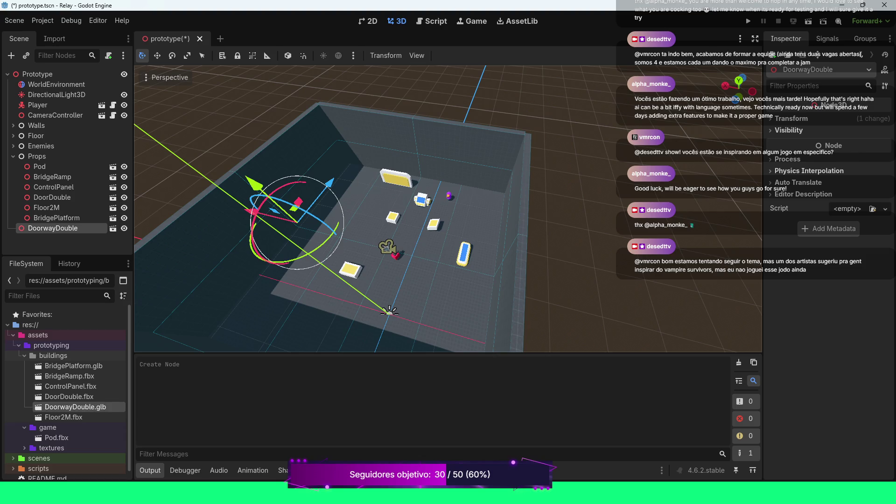
- Undo the DoorwayDouble instance and remove DoorwayDouble.glb from the project
{"action": "key", "text": "ctrl+z"}
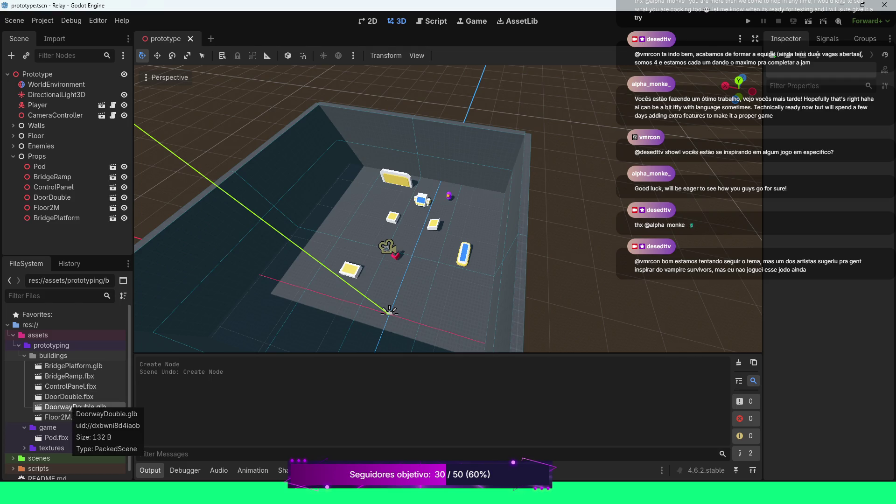
{"action": "key", "text": "Delete"}
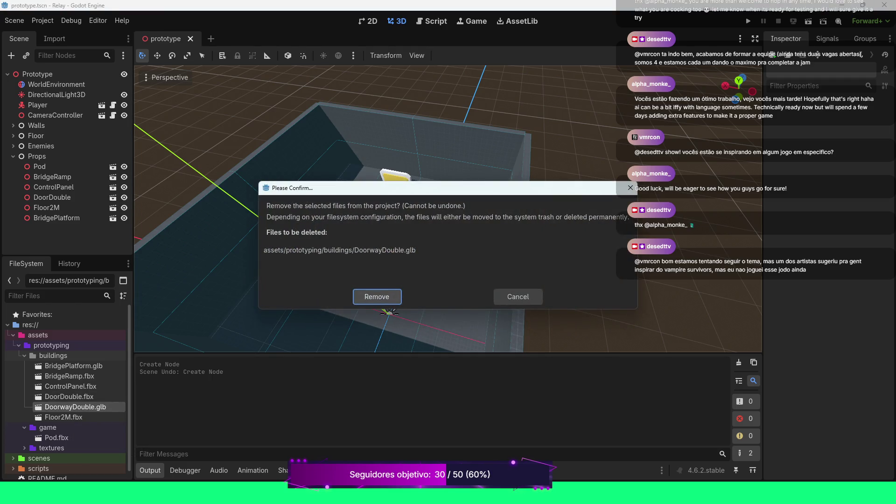
{"action": "key", "text": "Return"}
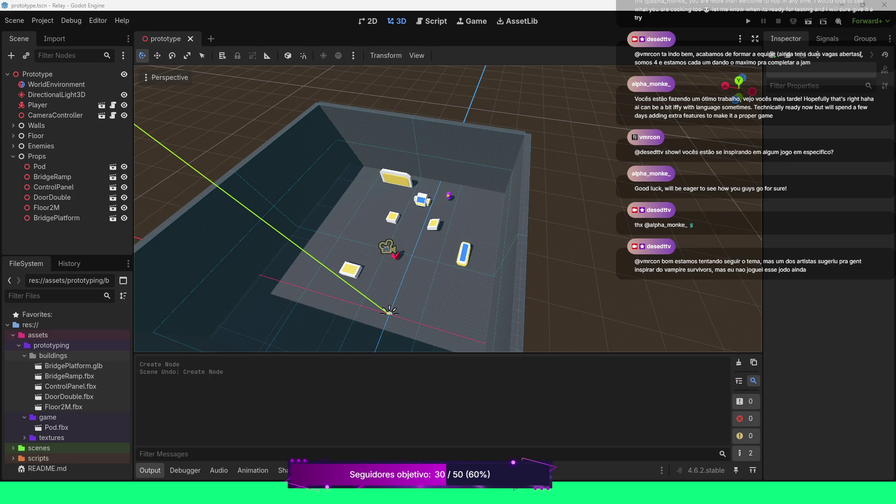
- Refresh the buildings folder to reveal the new DoorwayDouble.fbx
{"action": "left_click", "coordinate": [53, 356]}
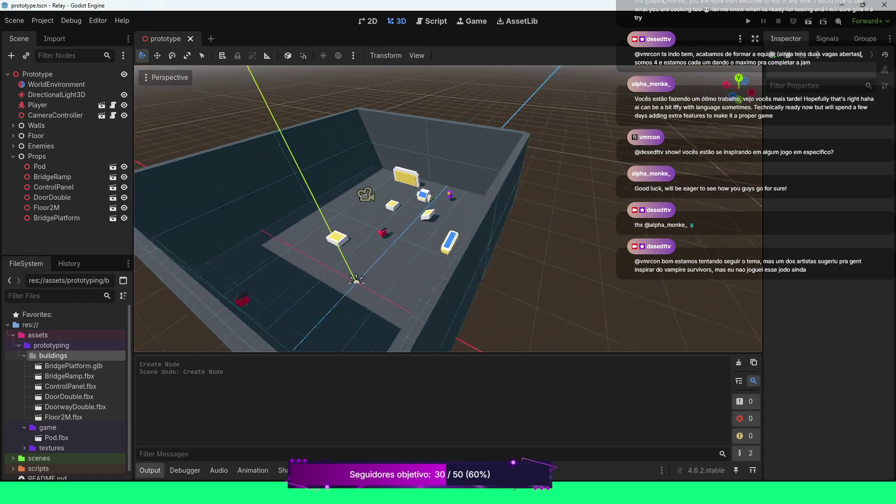
- Lower the view to eye level, drop a DoorwayDouble.fbx instance into the room and move it under Props
{"action": "scroll", "coordinate": [448, 208], "scroll_direction": "up", "scroll_amount": 5}
{"action": "left_click_drag", "start_coordinate": [448, 209], "coordinate": [434, 147]}
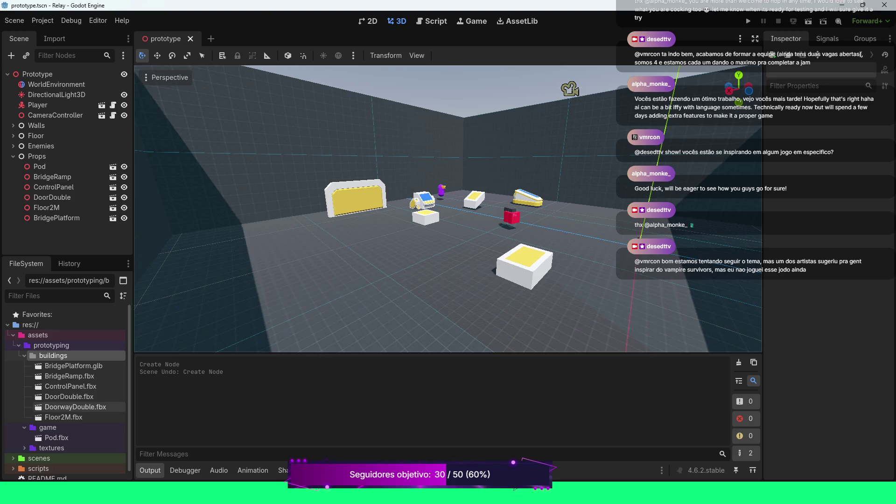
{"action": "mouse_move", "coordinate": [74, 406]}
{"action": "left_mouse_down"}
{"action": "mouse_move", "coordinate": [435, 299]}
{"action": "mouse_move", "coordinate": [392, 284]}
{"action": "mouse_move", "coordinate": [256, 280]}
{"action": "left_mouse_up"}
{"action": "scroll", "coordinate": [448, 209], "scroll_direction": "down", "scroll_amount": 2}
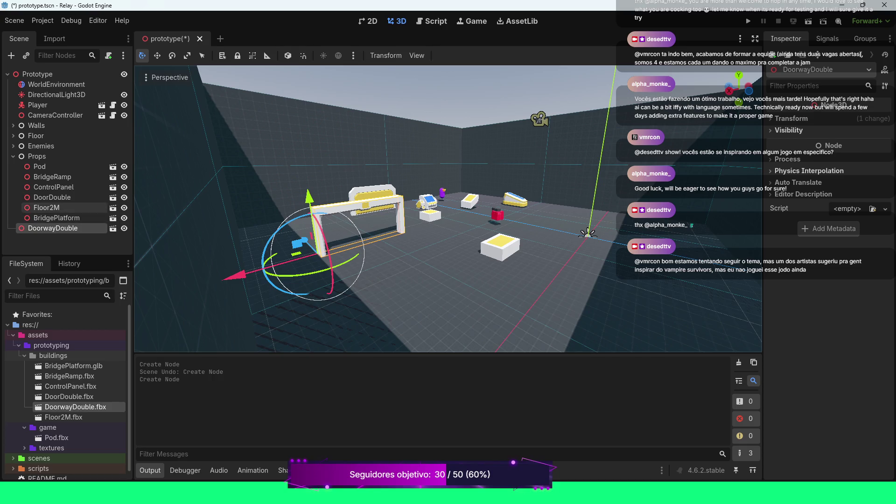
{"action": "mouse_move", "coordinate": [53, 227]}
{"action": "left_mouse_down"}
{"action": "mouse_move", "coordinate": [63, 164]}
{"action": "mouse_move", "coordinate": [52, 158]}
{"action": "left_mouse_up"}
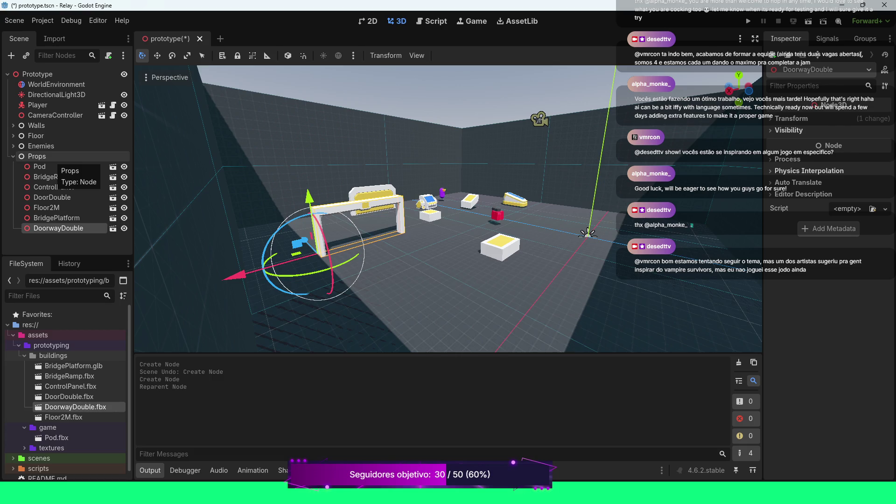
{"action": "left_click", "coordinate": [51, 158]}
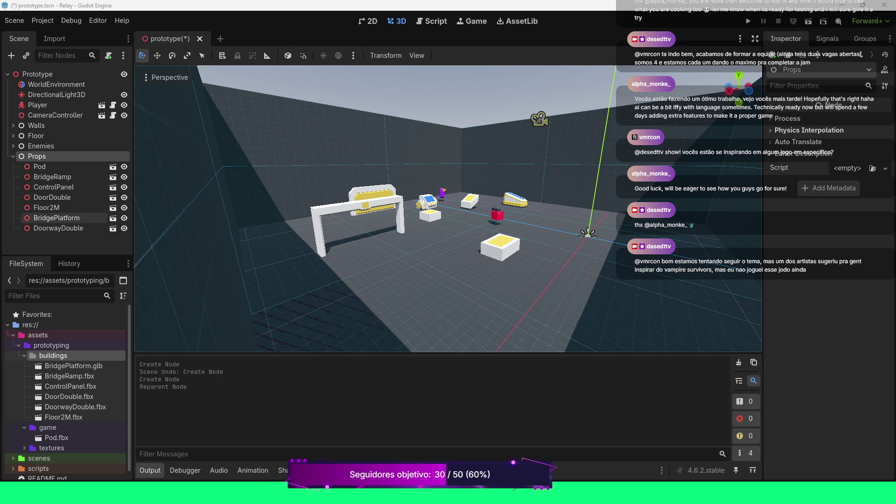
{"action": "left_click", "coordinate": [56, 218]}
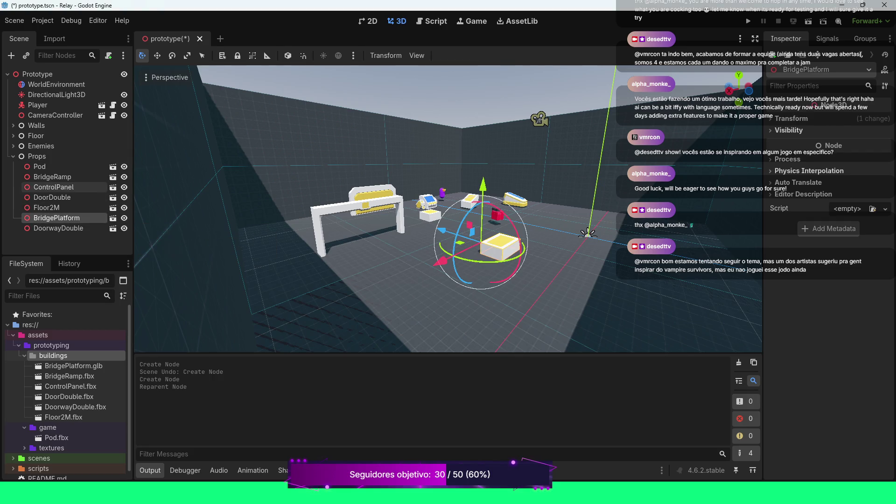
{"action": "left_click", "coordinate": [52, 177]}
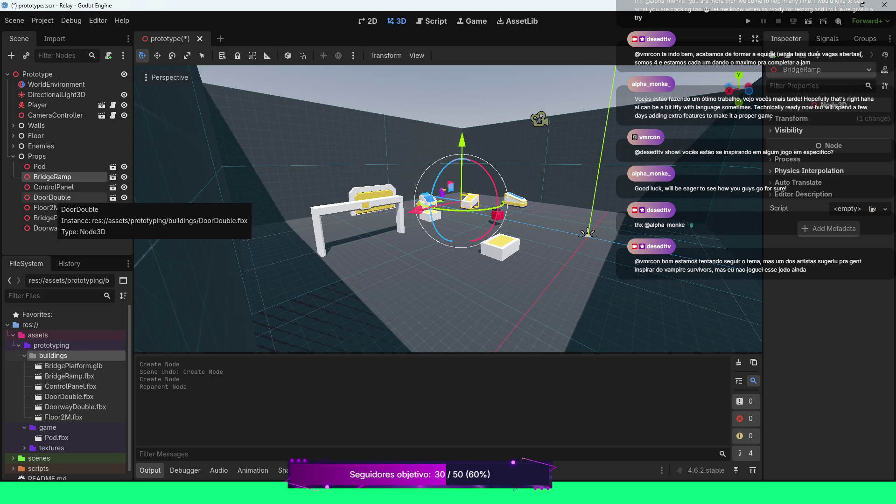
{"action": "left_click", "coordinate": [46, 207]}
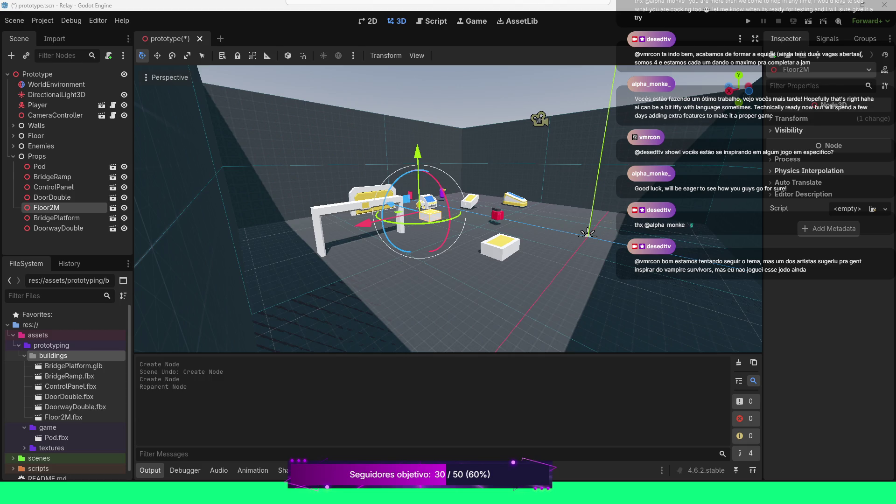
- Drop a Floor4M.fbx instance into the room in front of the existing floor blocks
{"action": "mouse_move", "coordinate": [64, 427]}
{"action": "left_mouse_down"}
{"action": "mouse_move", "coordinate": [65, 417]}
{"action": "mouse_move", "coordinate": [292, 308]}
{"action": "mouse_move", "coordinate": [401, 275]}
{"action": "mouse_move", "coordinate": [437, 289]}
{"action": "mouse_move", "coordinate": [443, 280]}
{"action": "mouse_move", "coordinate": [433, 288]}
{"action": "left_mouse_up"}
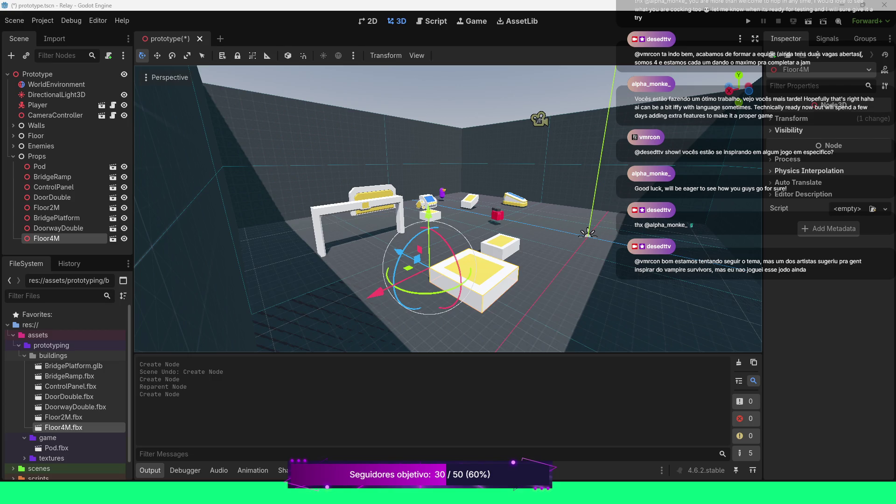
- Drop a Pillar4M.glb instance beside the doorway and move its node under Props
{"action": "left_click", "coordinate": [53, 355]}
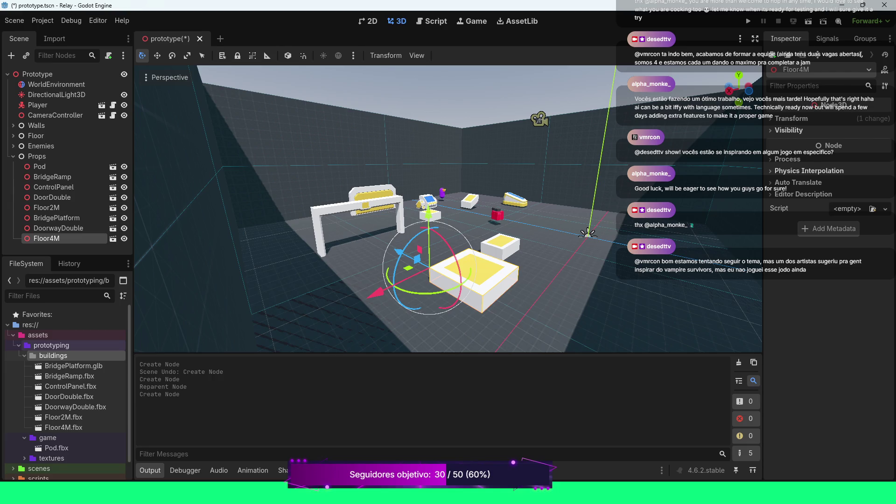
{"action": "key", "text": "Escape"}
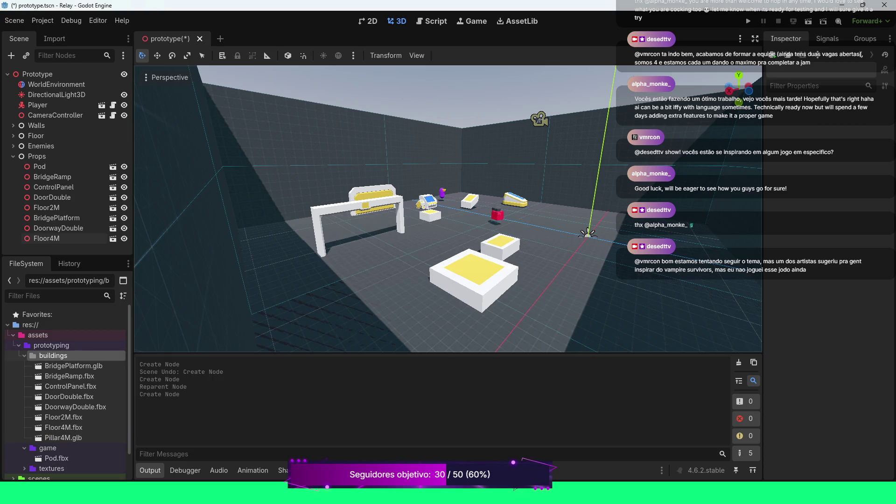
{"action": "left_click", "coordinate": [63, 438]}
{"action": "mouse_move", "coordinate": [63, 438]}
{"action": "left_mouse_down"}
{"action": "mouse_move", "coordinate": [236, 369]}
{"action": "mouse_move", "coordinate": [390, 271]}
{"action": "left_mouse_up"}
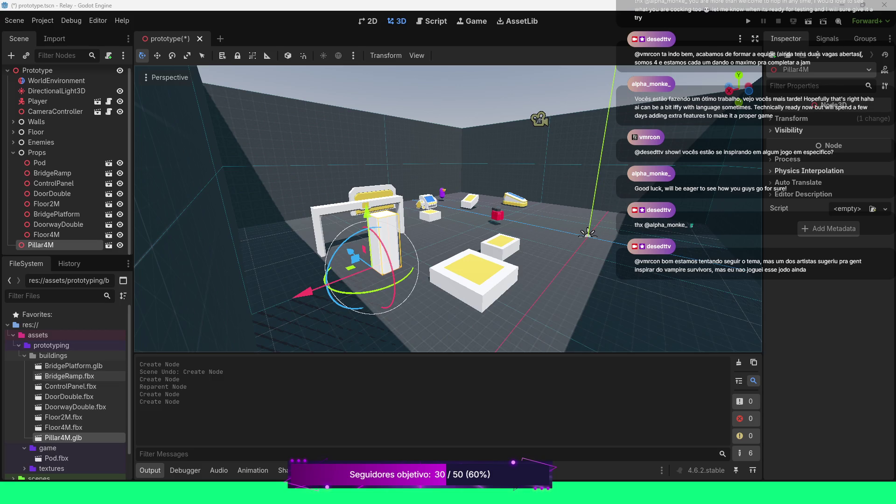
{"action": "left_click_drag", "start_coordinate": [42, 244], "coordinate": [48, 154]}
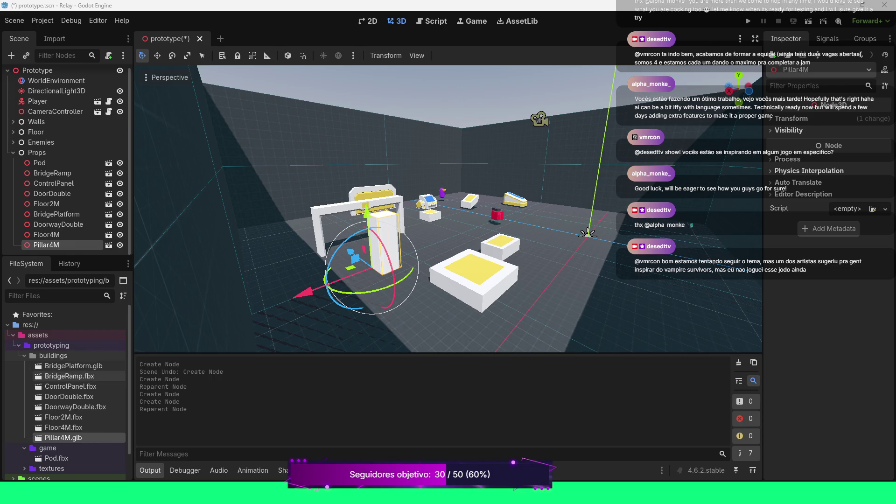
{"action": "left_click", "coordinate": [53, 356]}
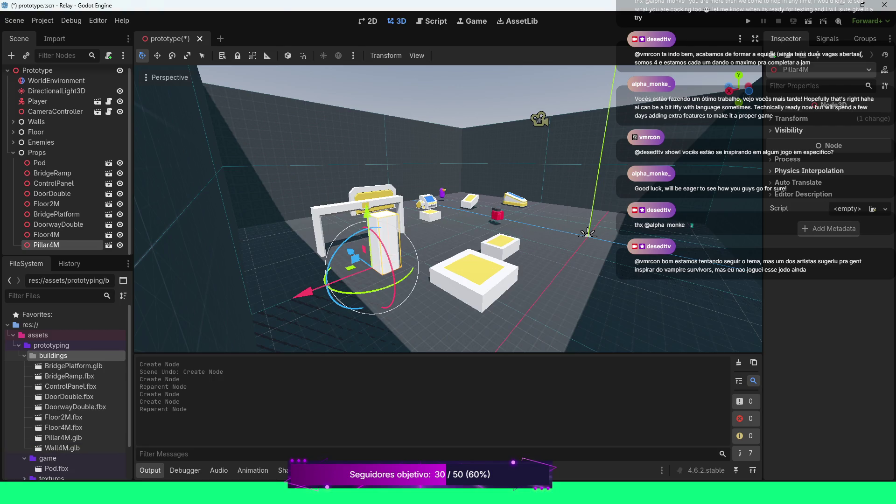
- Place Wall4M and WallShort4M wall instances from the buildings folder into the room
{"action": "mouse_move", "coordinate": [63, 448]}
{"action": "left_mouse_down"}
{"action": "mouse_move", "coordinate": [551, 299]}
{"action": "mouse_move", "coordinate": [544, 272]}
{"action": "left_mouse_up"}
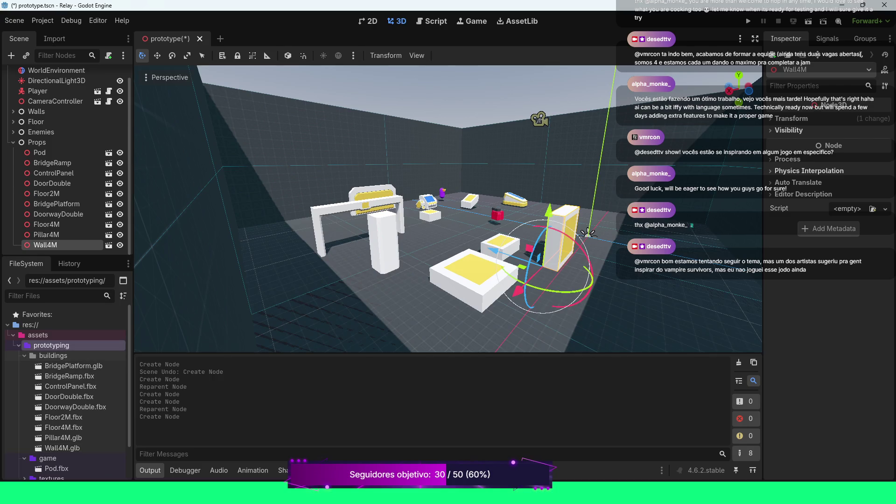
{"action": "left_click", "coordinate": [53, 356]}
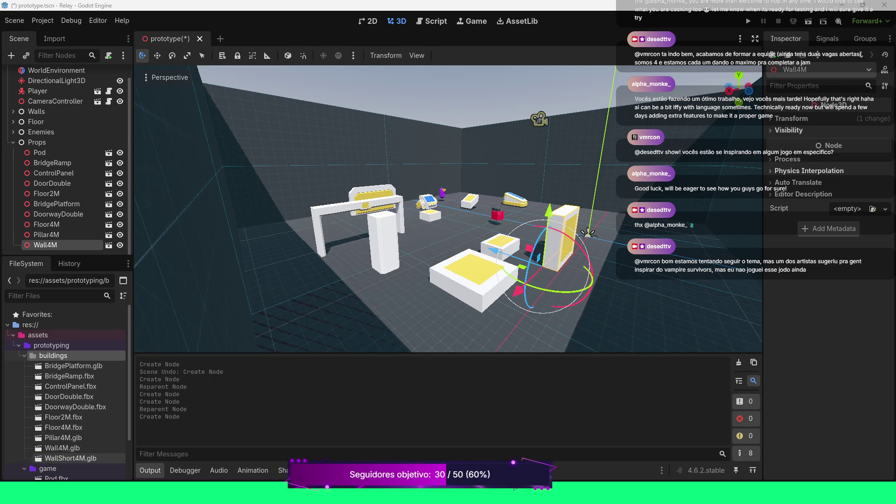
{"action": "left_click_drag", "start_coordinate": [70, 458], "coordinate": [354, 303]}
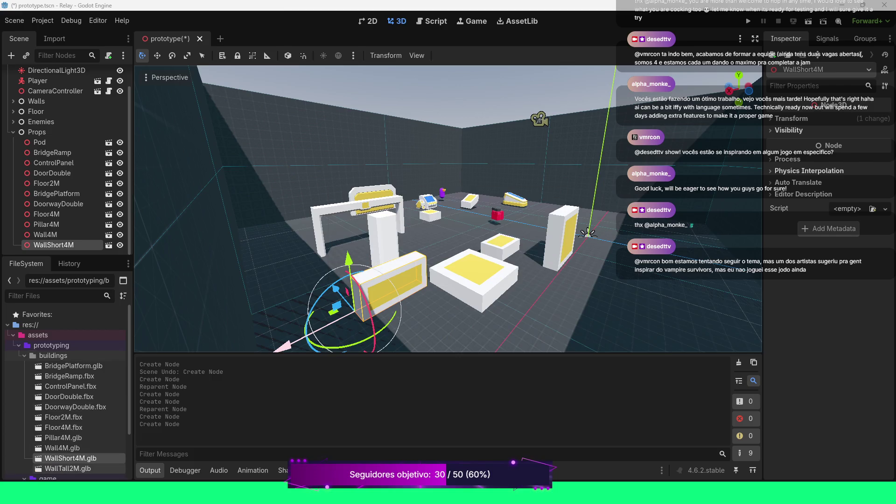
- Frame the WallShort4M wall from above, place a WallTall2M wall mid-room, then collapse Props
{"action": "key", "text": "f"}
{"action": "mouse_move", "coordinate": [448, 186]}
{"action": "left_mouse_down"}
{"action": "mouse_move", "coordinate": [448, 219]}
{"action": "mouse_move", "coordinate": [387, 196]}
{"action": "left_mouse_up"}
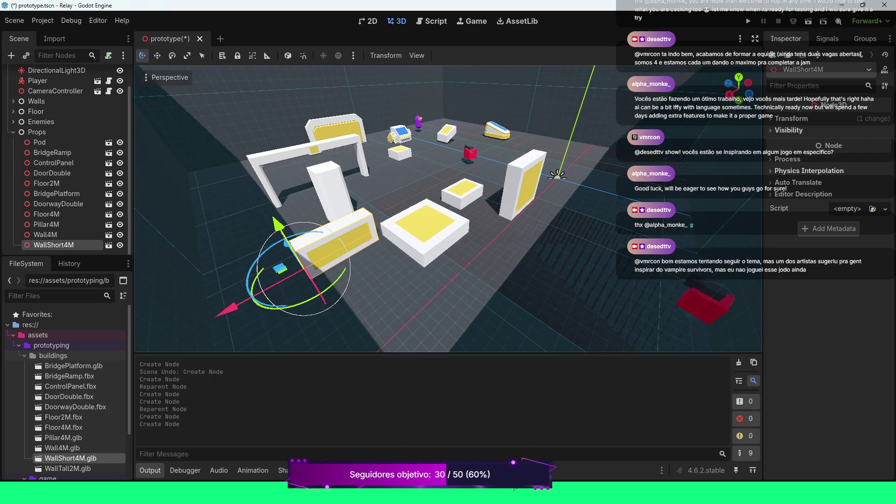
{"action": "left_click", "coordinate": [67, 468]}
{"action": "mouse_move", "coordinate": [68, 468]}
{"action": "left_mouse_down"}
{"action": "mouse_move", "coordinate": [347, 327]}
{"action": "mouse_move", "coordinate": [468, 287]}
{"action": "left_mouse_up"}
{"action": "scroll", "coordinate": [504, 77], "scroll_direction": "down", "scroll_amount": 3}
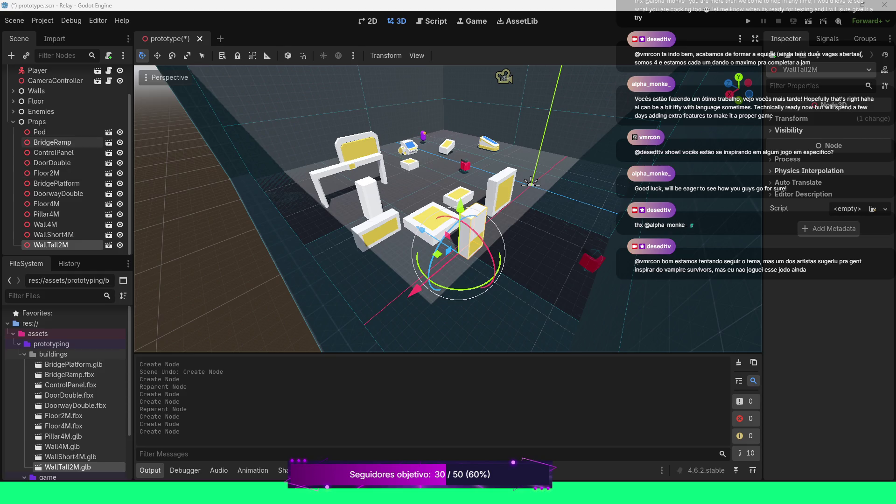
{"action": "left_click", "coordinate": [13, 121]}
{"action": "scroll", "coordinate": [448, 210], "scroll_direction": "down", "scroll_amount": 5}
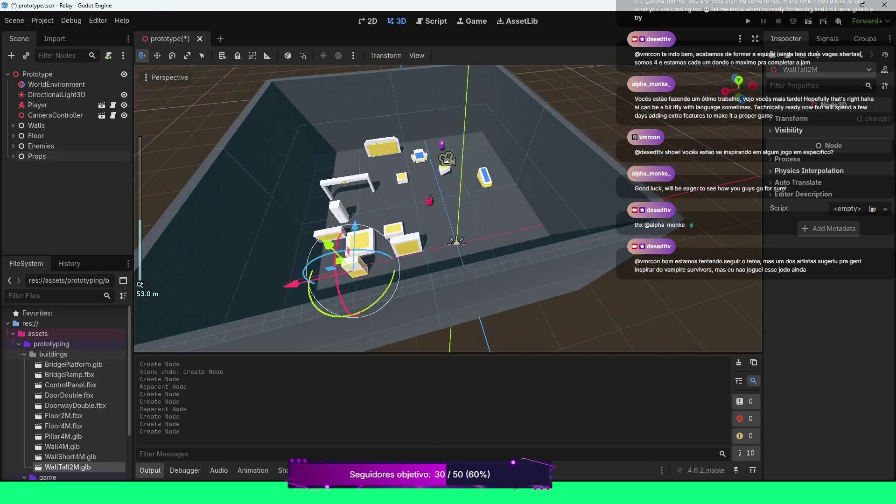
{"action": "mouse_move", "coordinate": [448, 211]}
{"action": "left_mouse_down"}
{"action": "mouse_move", "coordinate": [448, 177]}
{"action": "mouse_move", "coordinate": [466, 196]}
{"action": "mouse_move", "coordinate": [509, 210]}
{"action": "left_mouse_up"}
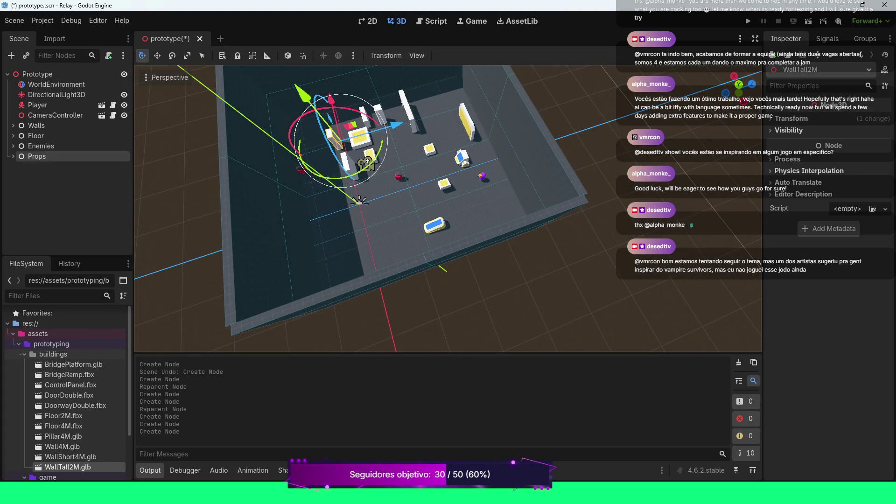
{"action": "left_click", "coordinate": [13, 157]}
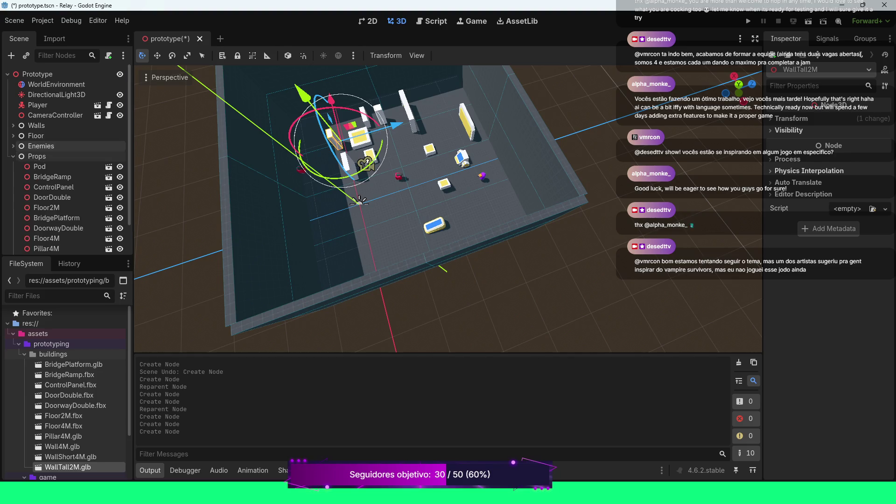
{"action": "left_click", "coordinate": [13, 156]}
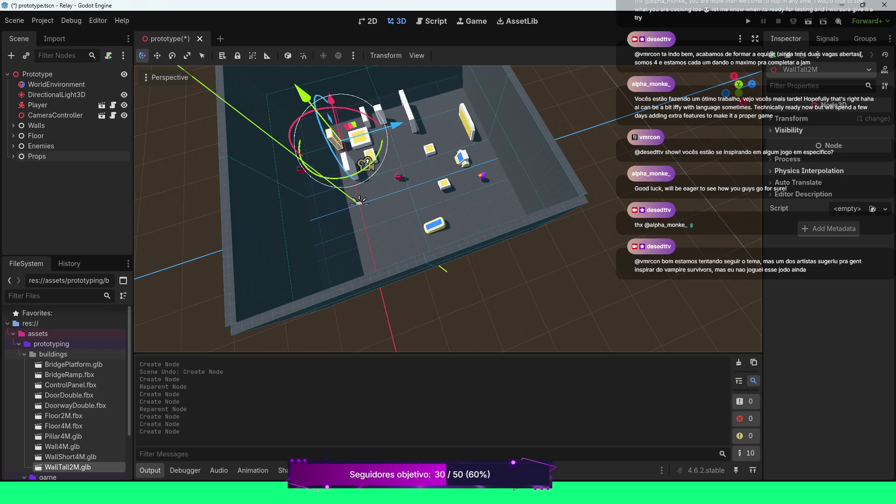
{"action": "left_click", "coordinate": [13, 136]}
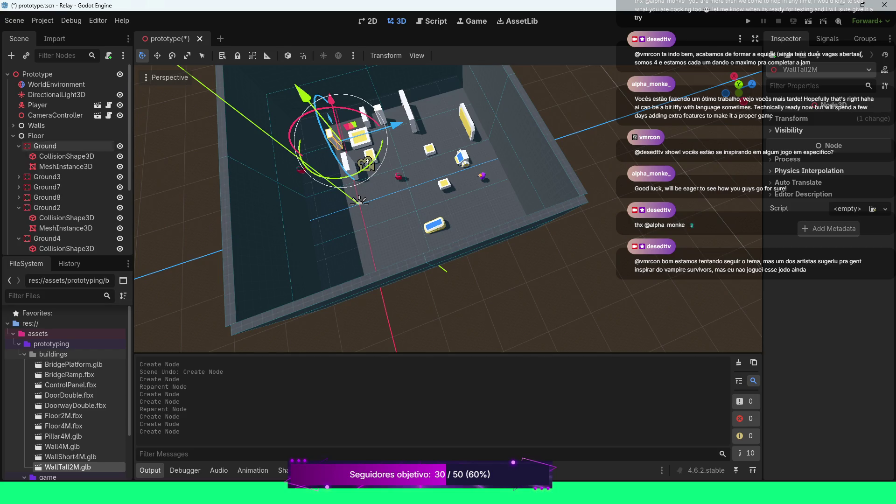
{"action": "left_click", "coordinate": [19, 146]}
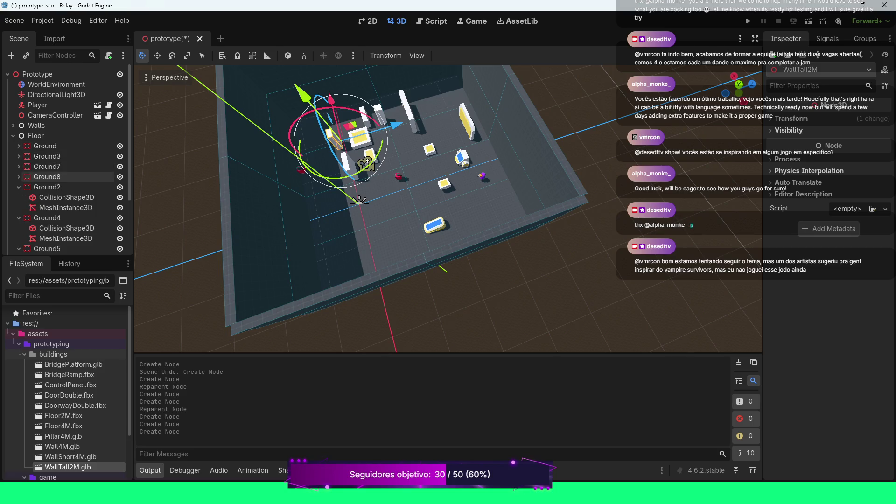
{"action": "left_click", "coordinate": [18, 187]}
{"action": "left_click", "coordinate": [18, 198]}
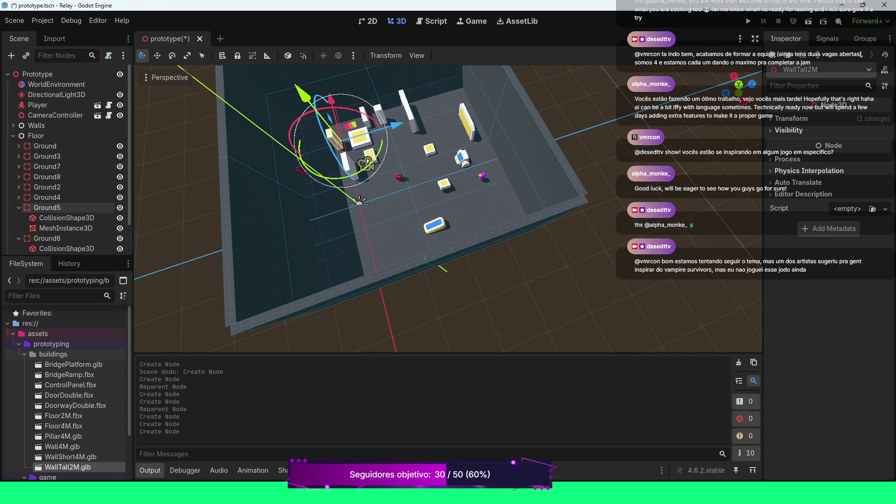
{"action": "left_click", "coordinate": [19, 208]}
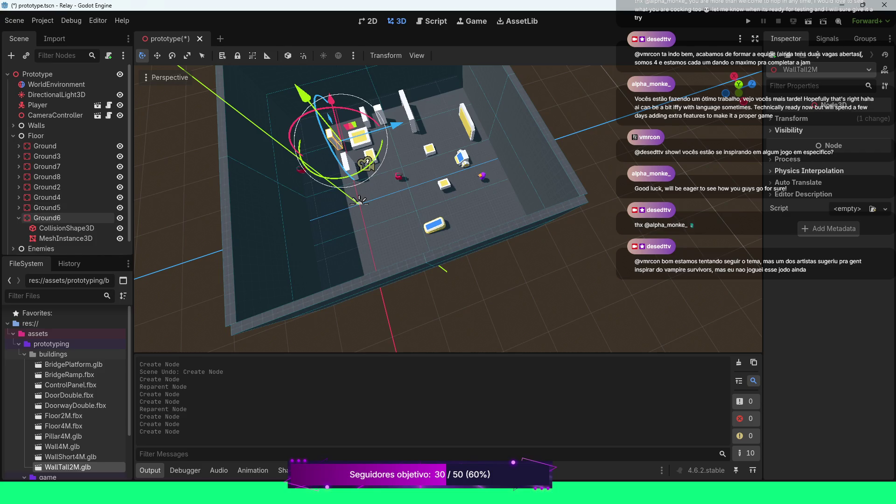
{"action": "left_click", "coordinate": [19, 218]}
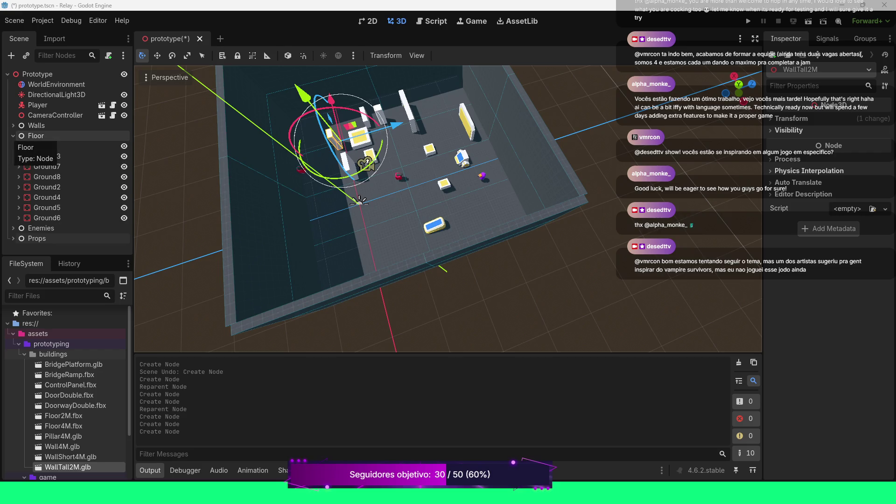
{"action": "left_click", "coordinate": [13, 135]}
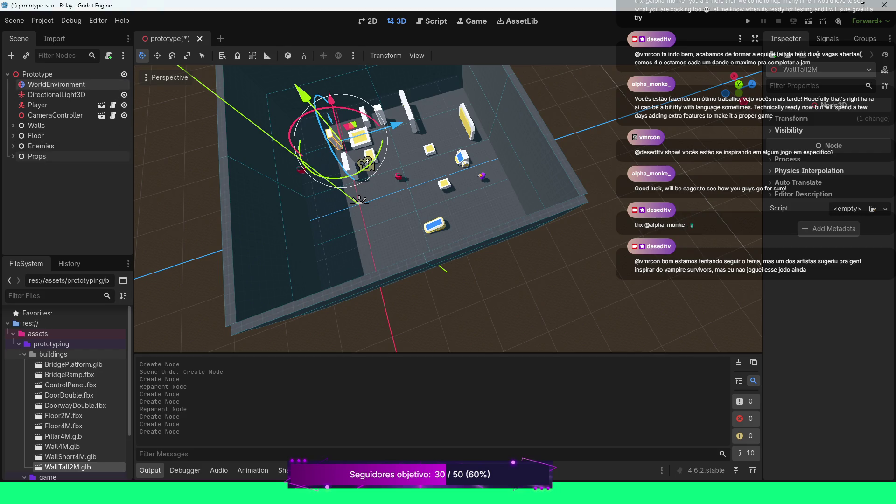
{"action": "left_click", "coordinate": [39, 74]}
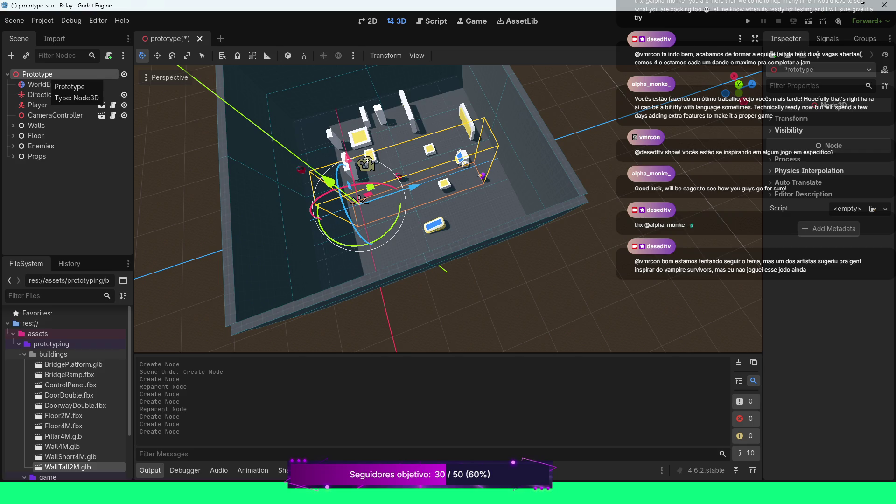
{"action": "right_click", "coordinate": [44, 187]}
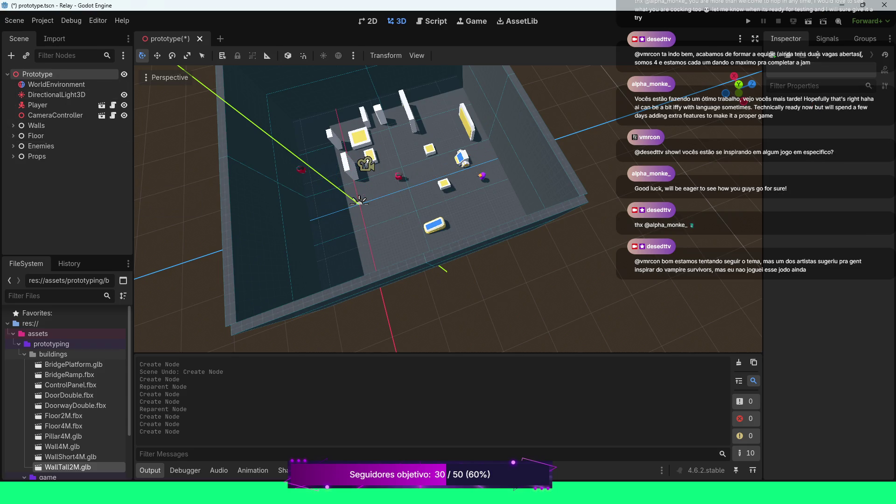
- Add a plain Node child to Prototype and rename it 'Cealing'
{"action": "right_click", "coordinate": [41, 74]}
{"action": "left_click", "coordinate": [85, 81]}
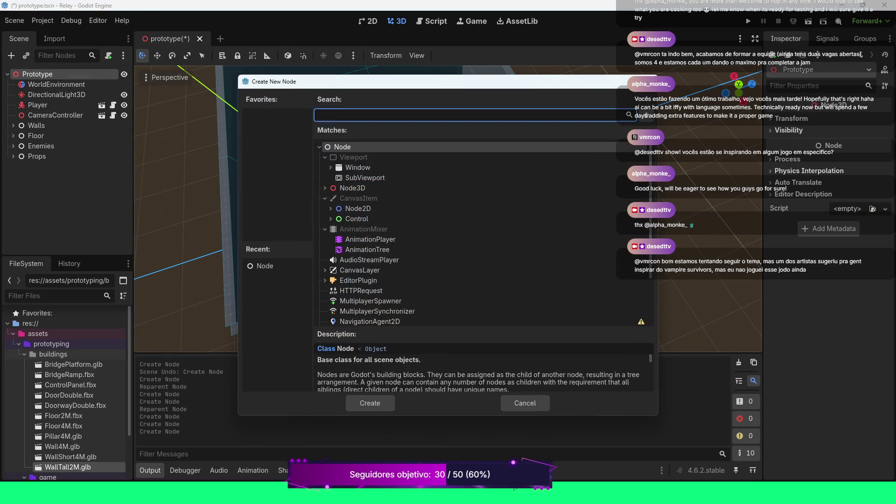
{"action": "double_click", "coordinate": [342, 147]}
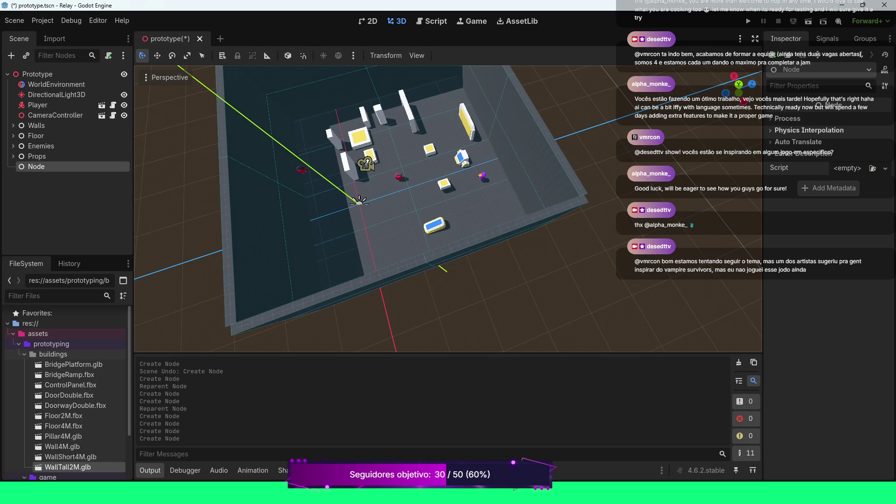
{"action": "key", "text": "F2"}
{"action": "type", "text": "Cealing"}
{"action": "key", "text": "Return"}
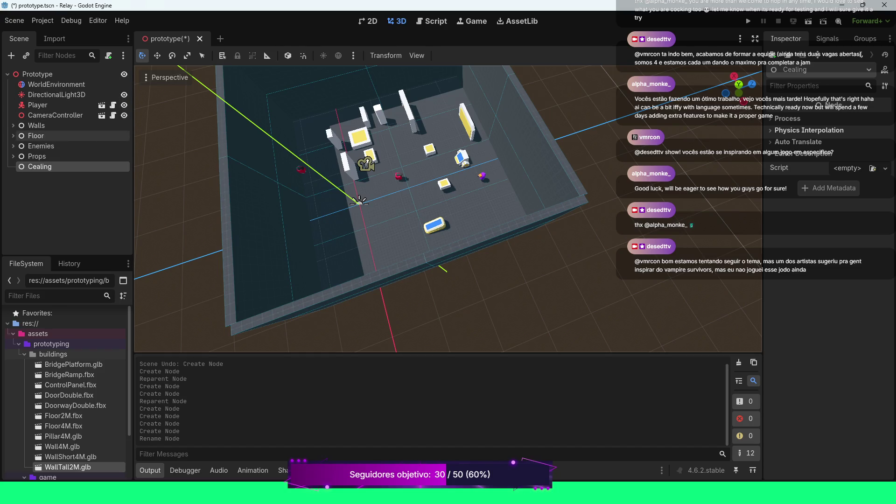
{"action": "left_click", "coordinate": [13, 136]}
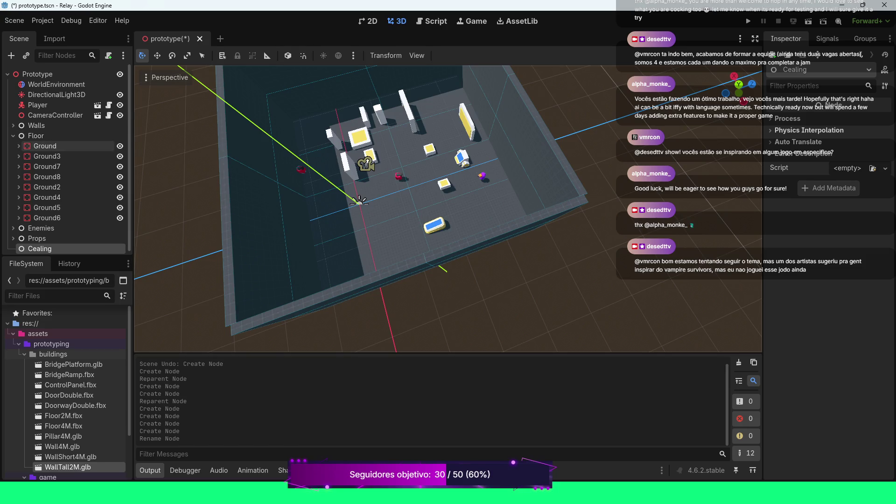
- Duplicate all eight Ground tiles and raise the copies vertically above the floor
{"action": "left_click", "coordinate": [45, 145]}
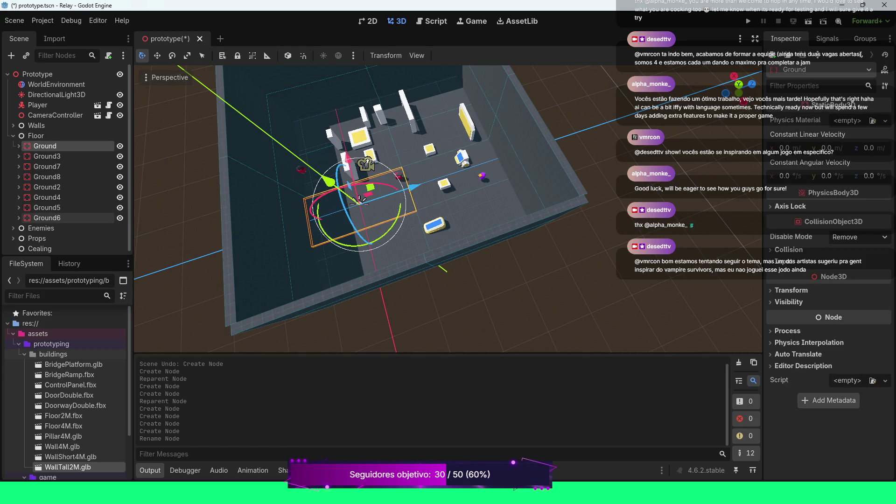
{"action": "left_click", "coordinate": [66, 218], "text": "shift"}
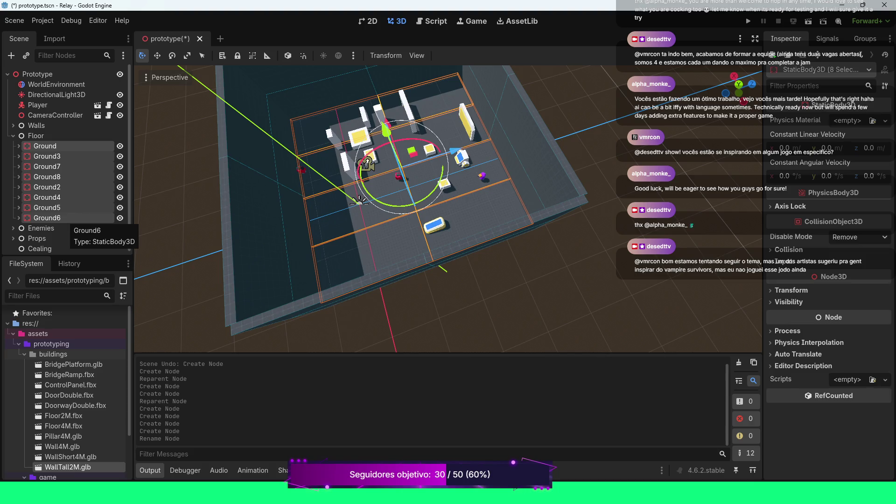
{"action": "key", "text": "ctrl+d"}
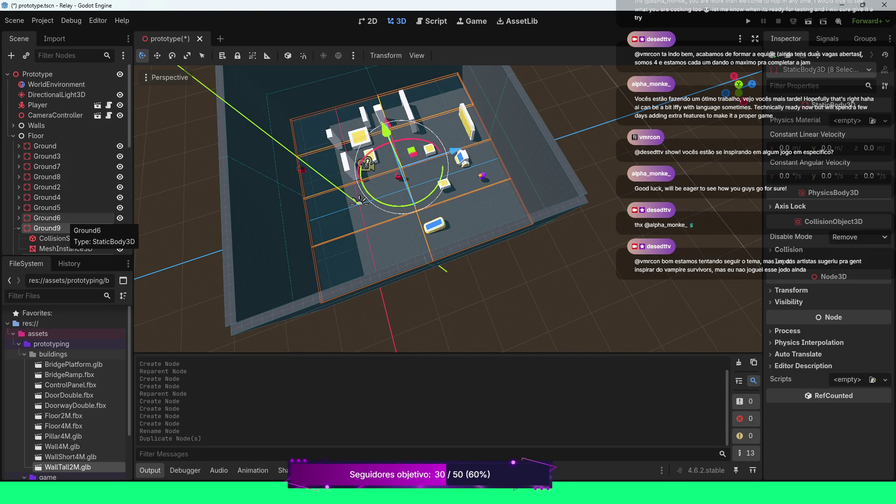
{"action": "scroll", "coordinate": [65, 186], "scroll_direction": "down", "scroll_amount": 2}
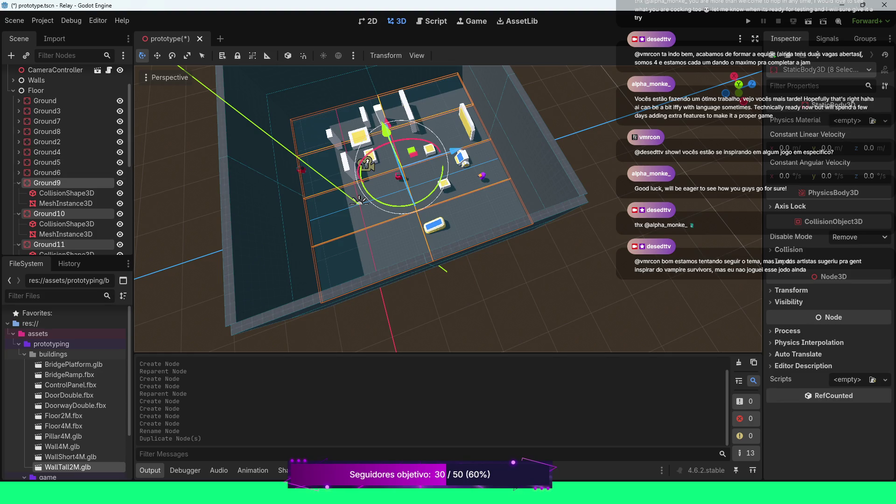
{"action": "left_click_drag", "start_coordinate": [448, 210], "coordinate": [416, 178]}
{"action": "scroll", "coordinate": [395, 134], "scroll_direction": "down", "scroll_amount": 5}
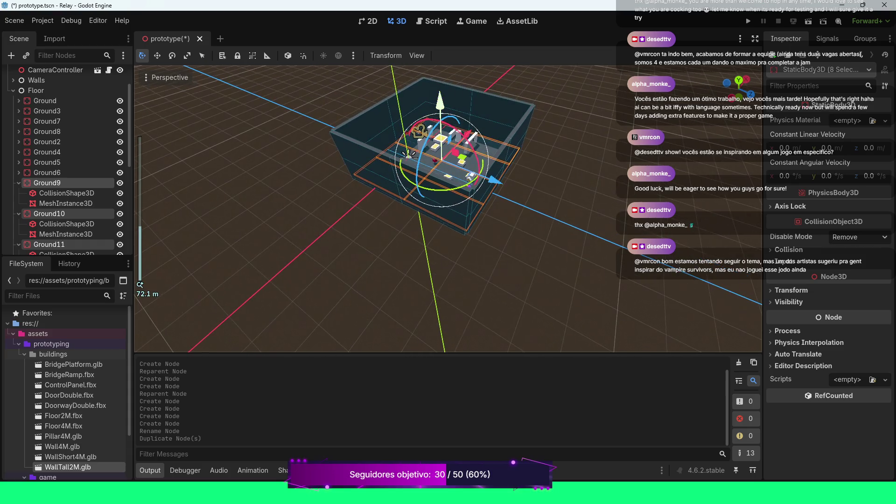
{"action": "key", "text": "g"}
{"action": "key", "text": "y"}
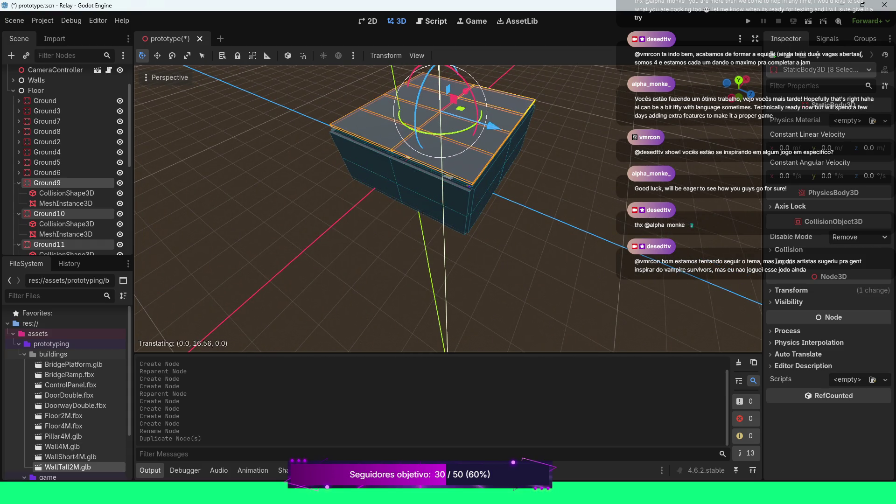
{"action": "key", "text": "Return"}
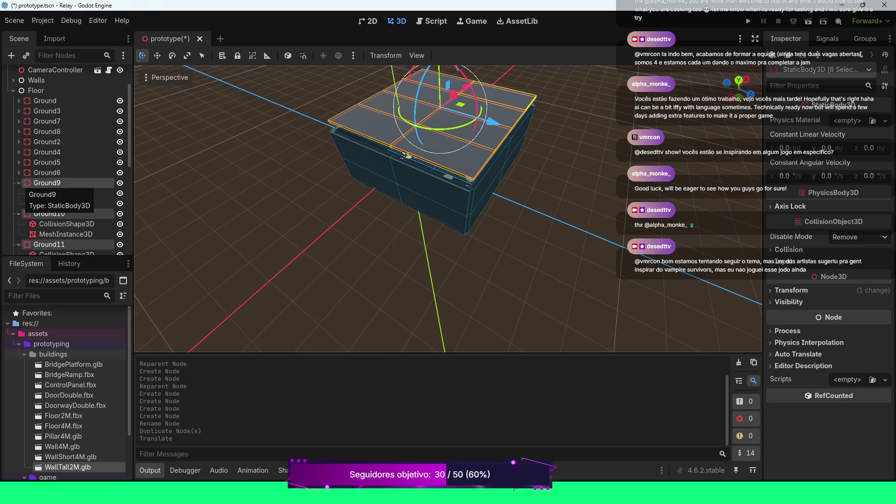
- Collapse the copied tiles Ground9–Ground16 and move them under the Cealing node
{"action": "left_click", "coordinate": [18, 182]}
{"action": "left_click", "coordinate": [18, 193]}
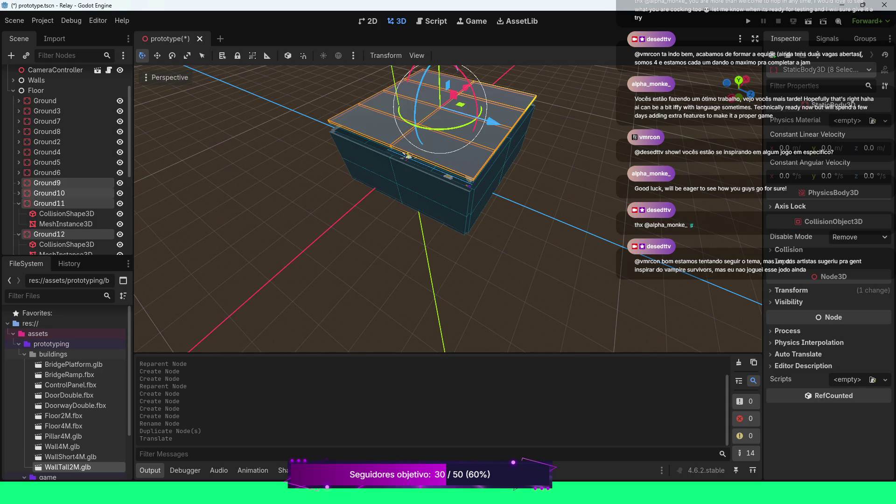
{"action": "left_click", "coordinate": [19, 203]}
{"action": "left_click", "coordinate": [19, 213]}
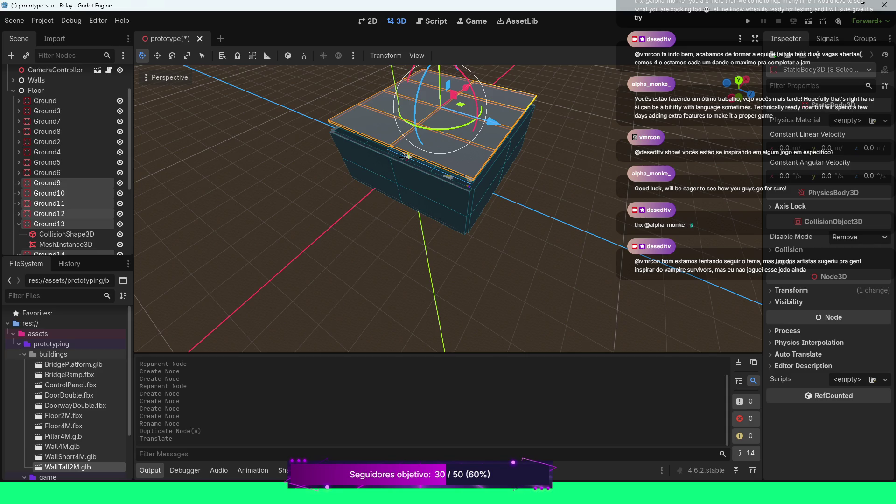
{"action": "left_click", "coordinate": [18, 224]}
{"action": "left_click", "coordinate": [18, 234]}
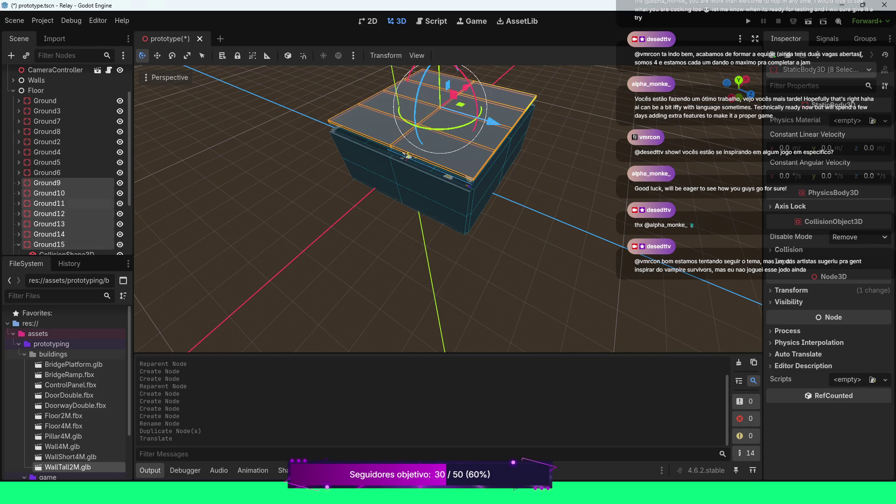
{"action": "scroll", "coordinate": [65, 187], "scroll_direction": "down", "scroll_amount": 2}
{"action": "left_click", "coordinate": [19, 200]}
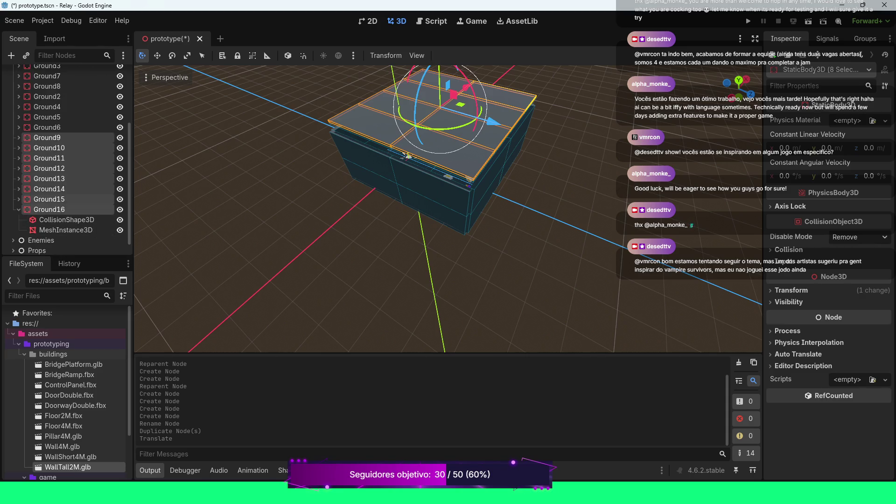
{"action": "left_click", "coordinate": [18, 209]}
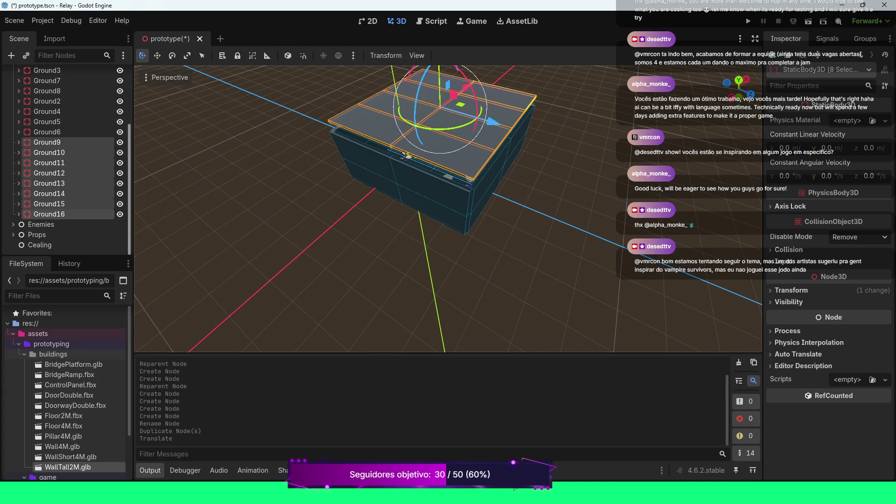
{"action": "scroll", "coordinate": [408, 155], "scroll_direction": "down", "scroll_amount": 2}
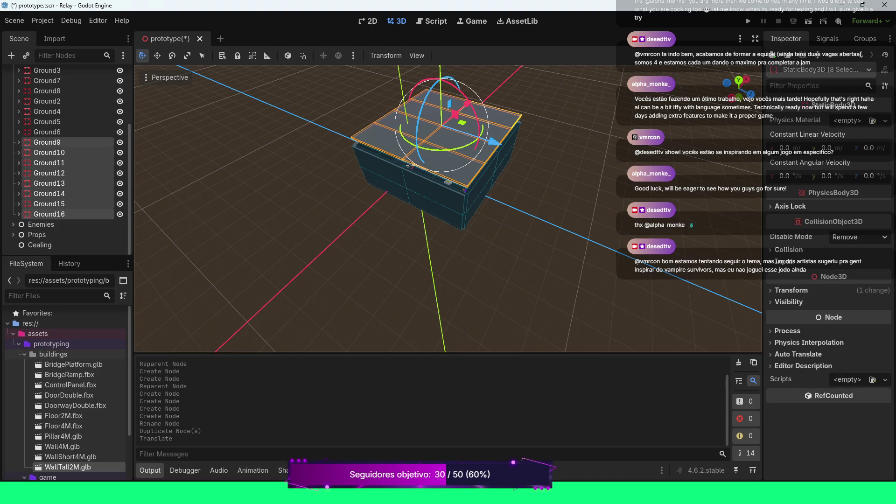
{"action": "left_click_drag", "start_coordinate": [51, 162], "coordinate": [73, 167]}
{"action": "left_click_drag", "start_coordinate": [65, 230], "coordinate": [65, 246]}
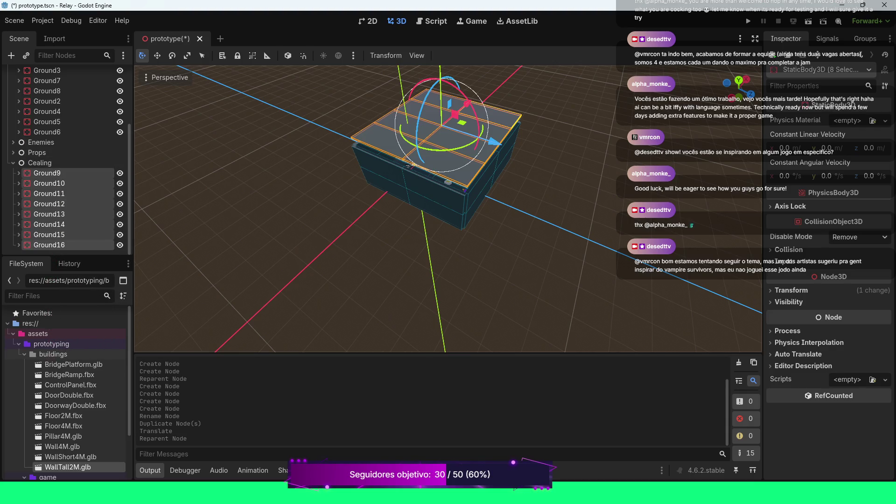
- Set the ceiling tiles' Transform Position Y to 16
{"action": "scroll", "coordinate": [448, 210], "scroll_direction": "up", "scroll_amount": 6}
{"action": "left_click_drag", "start_coordinate": [448, 210], "coordinate": [513, 192]}
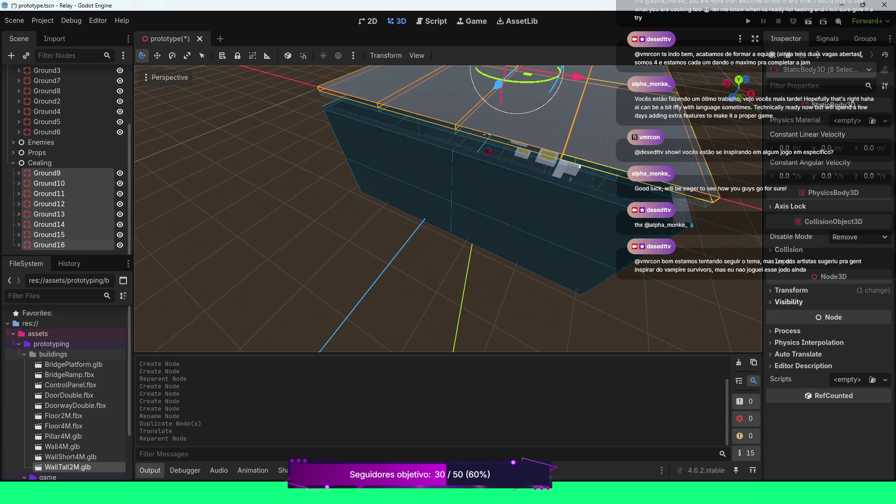
{"action": "left_click", "coordinate": [791, 290]}
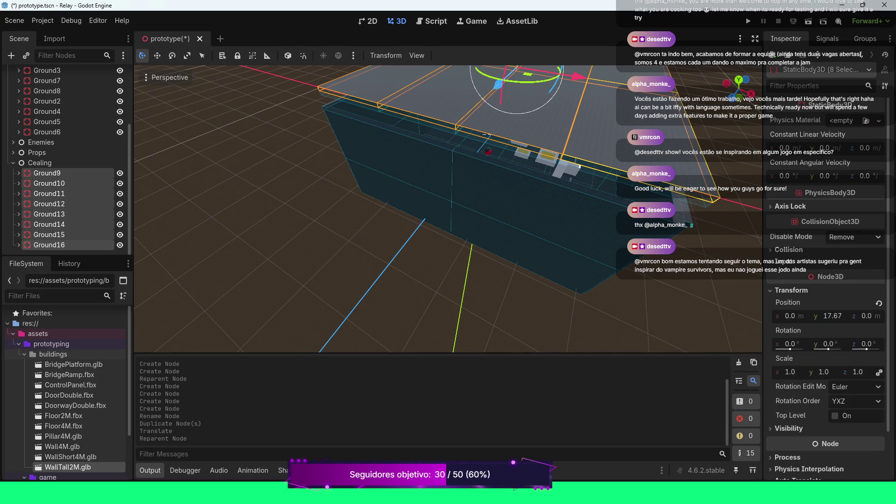
{"action": "scroll", "coordinate": [448, 208], "scroll_direction": "down", "scroll_amount": 3}
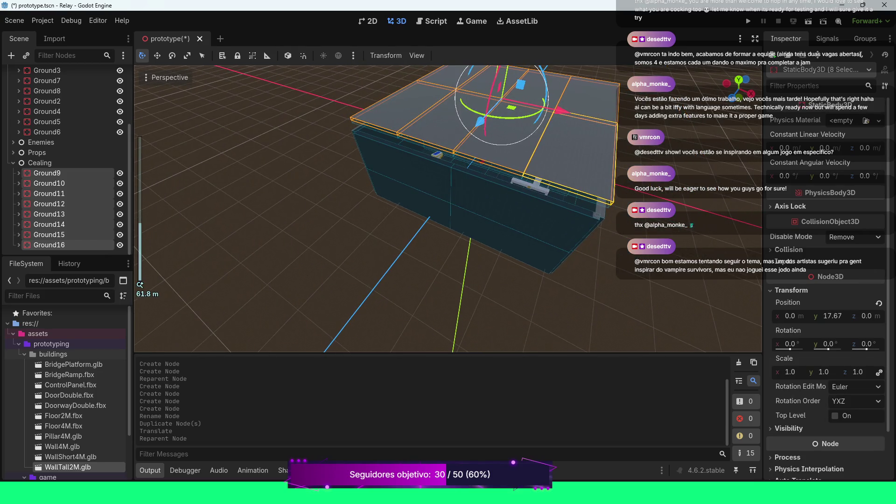
{"action": "scroll", "coordinate": [448, 208], "scroll_direction": "down", "scroll_amount": 2}
{"action": "scroll", "coordinate": [449, 209], "scroll_direction": "down", "scroll_amount": 2}
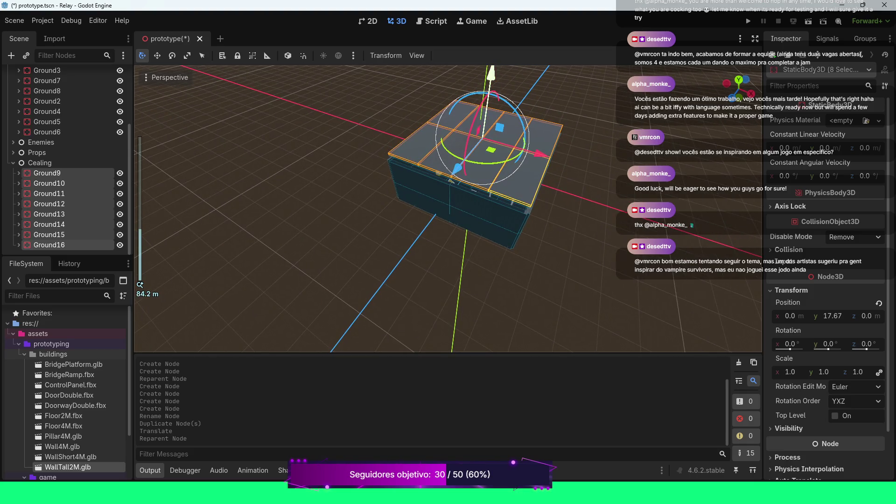
{"action": "left_click_drag", "start_coordinate": [490, 74], "coordinate": [491, 80]}
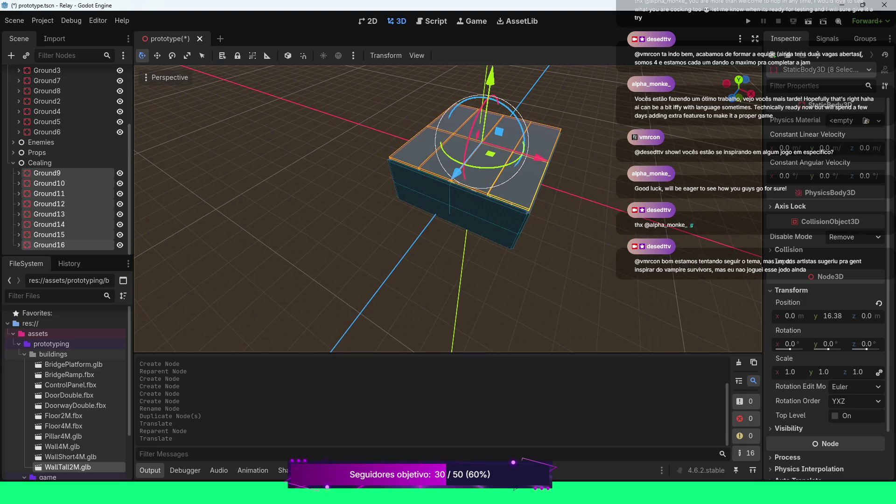
{"action": "left_click", "coordinate": [832, 317]}
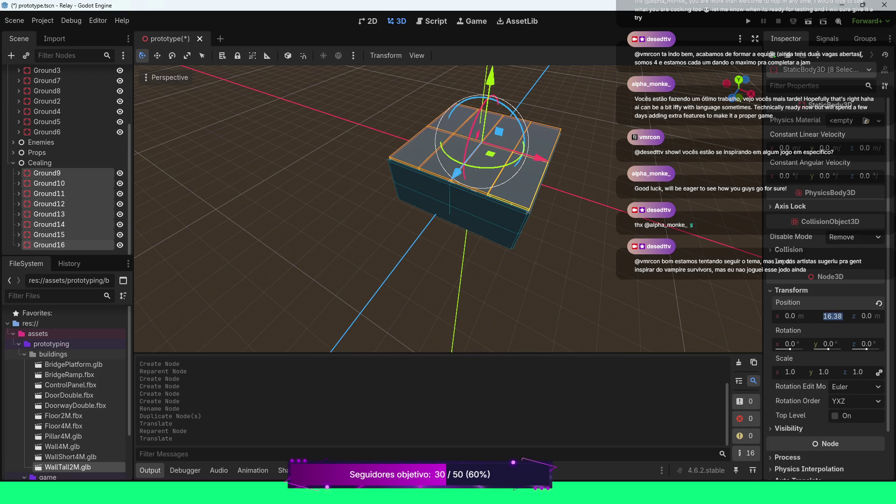
{"action": "type", "text": "160"}
{"action": "key", "text": "Return"}
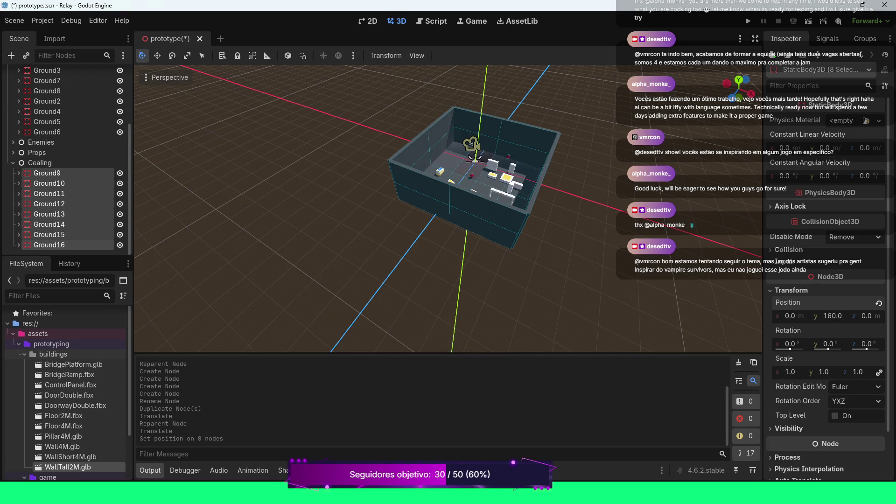
{"action": "key", "text": "Return"}
{"action": "left_click", "coordinate": [833, 316]}
{"action": "type", "text": "16"}
{"action": "key", "text": "Return"}
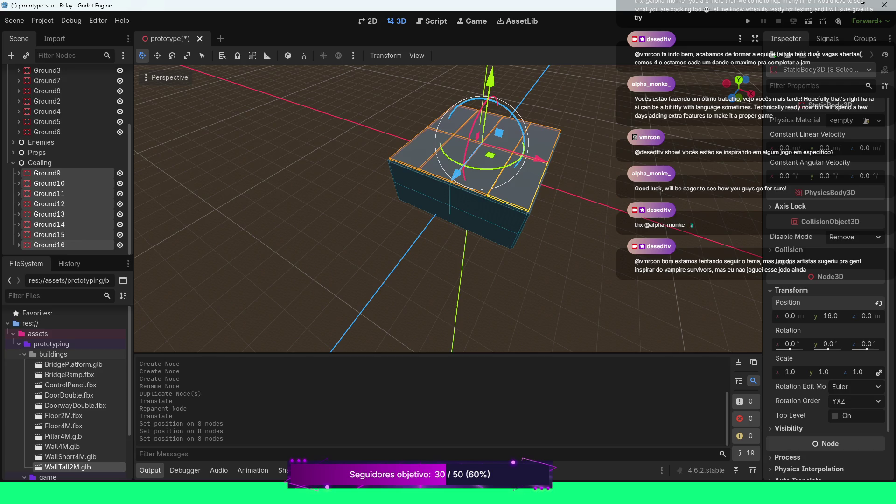
{"action": "scroll", "coordinate": [448, 210], "scroll_direction": "up", "scroll_amount": 4}
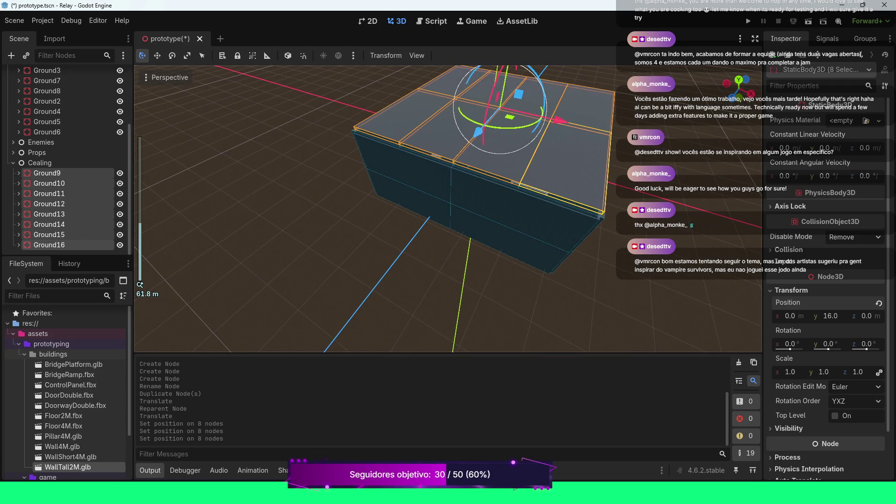
- Run the game with F5 and make the player jump and move around
{"action": "mouse_move", "coordinate": [448, 210]}
{"action": "left_mouse_down"}
{"action": "mouse_move", "coordinate": [429, 154]}
{"action": "mouse_move", "coordinate": [434, 182]}
{"action": "left_mouse_up"}
{"action": "key", "text": "F5"}
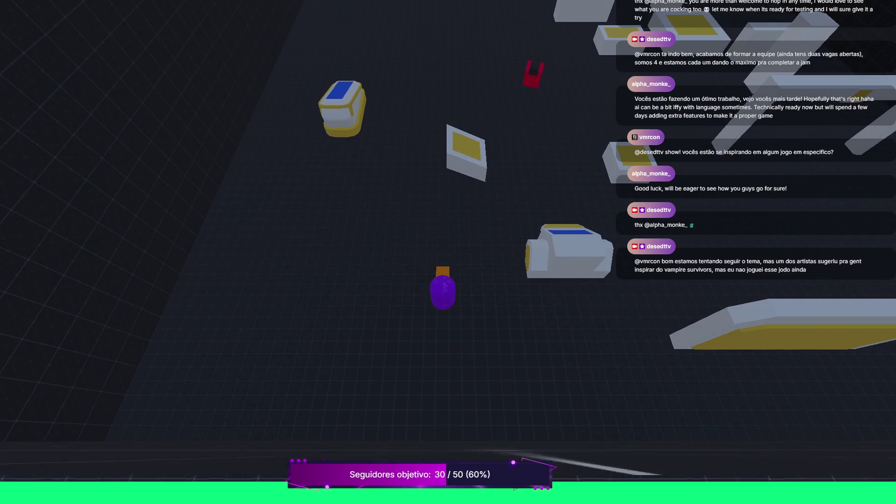
{"action": "key", "text": "space"}
{"action": "key", "text": "d"}
{"action": "key", "text": "w"}
{"action": "key", "text": "a"}
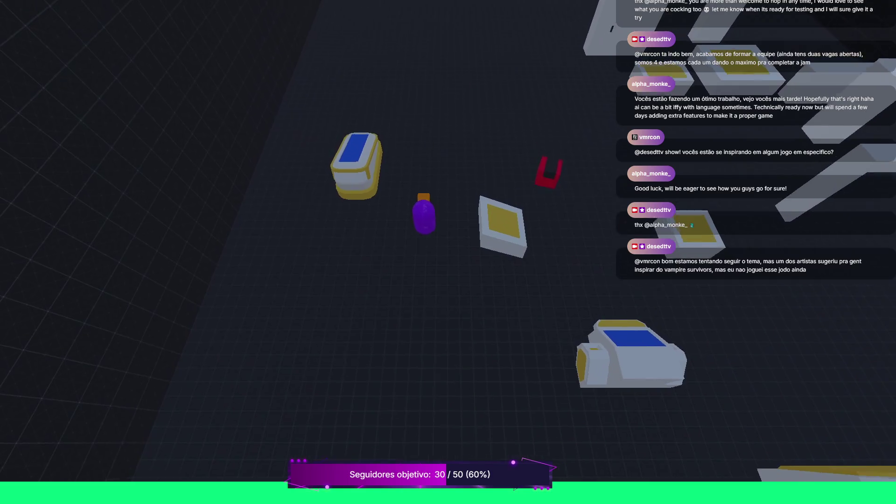
- Walk the player forward across the level, then stop the game with Escape
{"action": "key", "text": "w"}
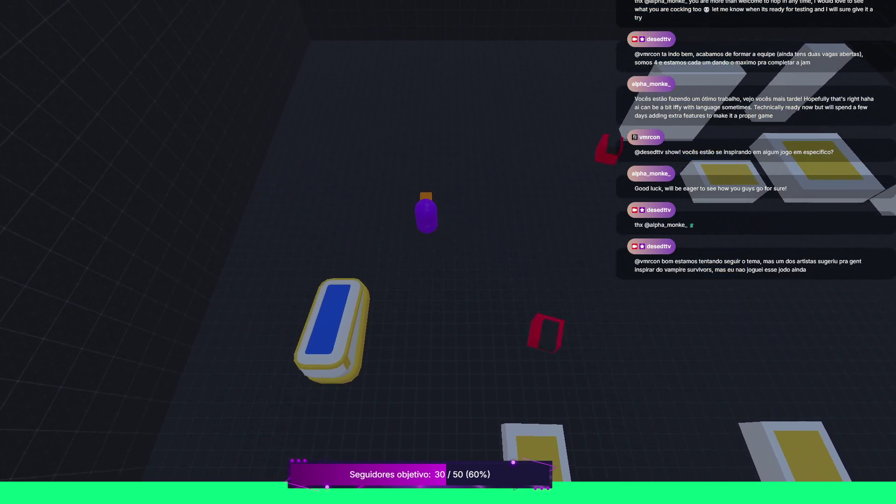
{"action": "key", "text": "w"}
{"action": "key", "text": "d"}
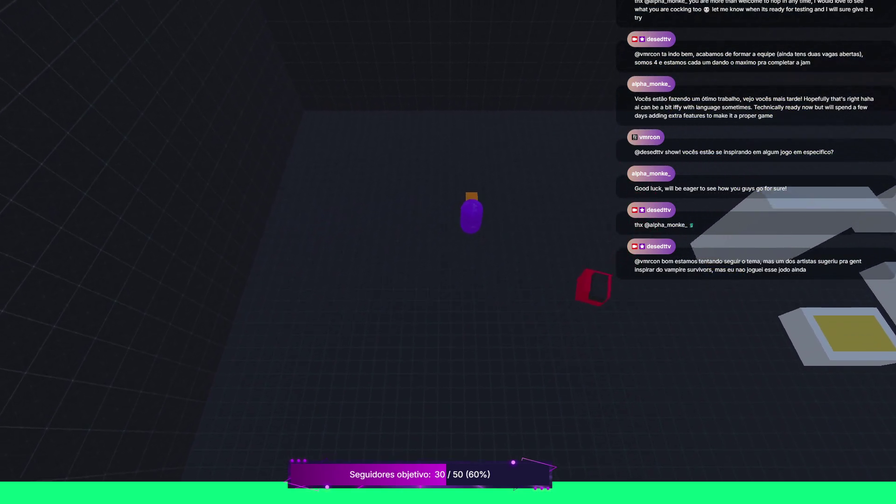
{"action": "key", "text": "d"}
{"action": "key", "text": "w"}
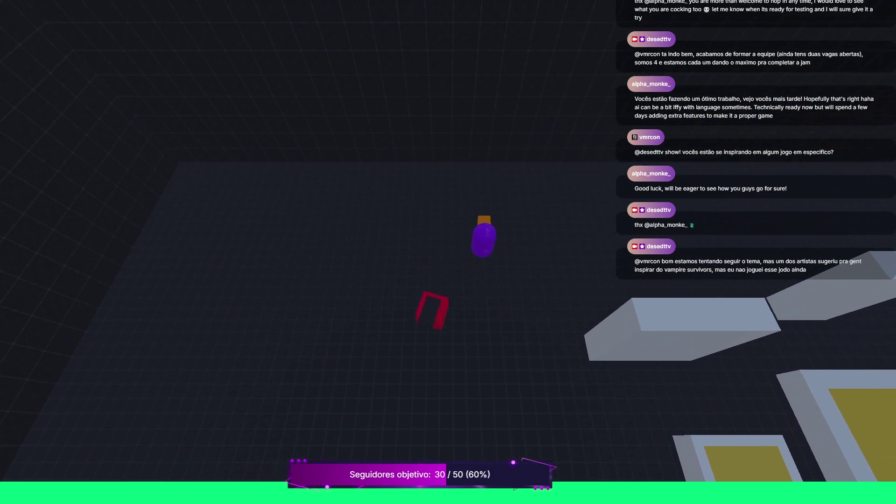
{"action": "key", "text": "Escape"}
{"action": "scroll", "coordinate": [448, 209], "scroll_direction": "up", "scroll_amount": 3}
{"action": "scroll", "coordinate": [448, 208], "scroll_direction": "down", "scroll_amount": 3}
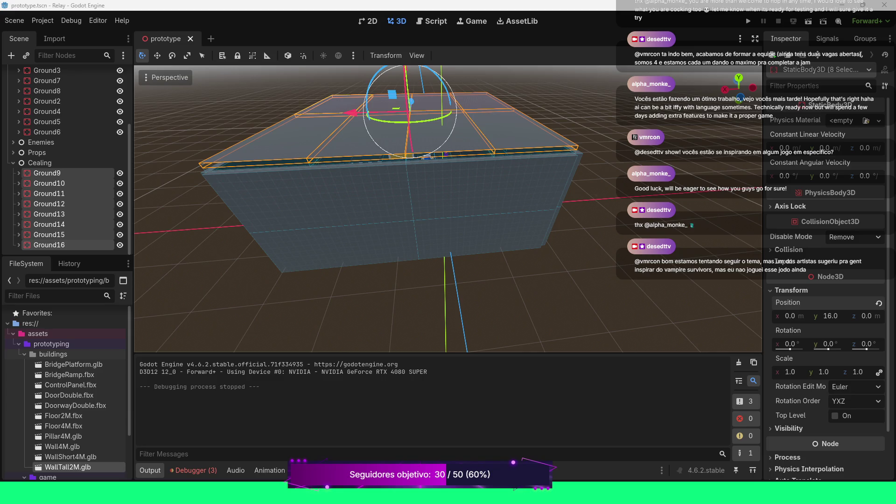
- Zoom and orbit the view into the roofed room's interior, then select BridgePlatform.glb
{"action": "scroll", "coordinate": [448, 209], "scroll_direction": "down", "scroll_amount": 3}
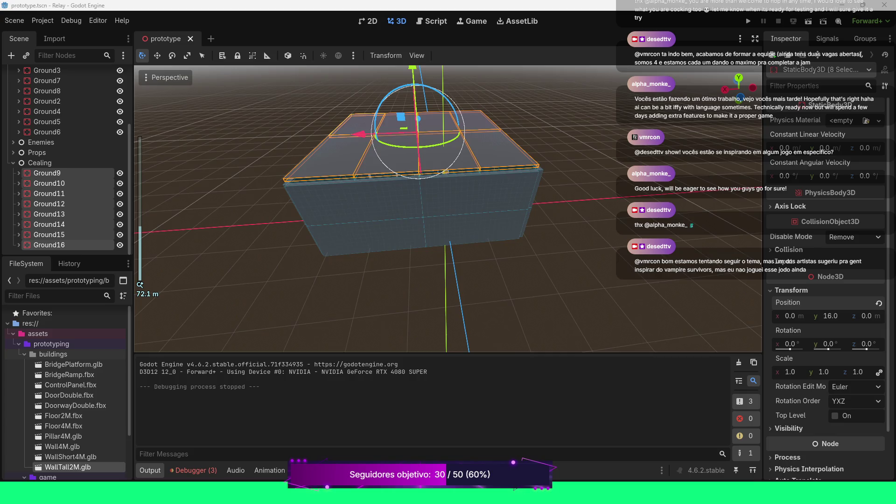
{"action": "scroll", "coordinate": [448, 209], "scroll_direction": "up", "scroll_amount": 4}
{"action": "scroll", "coordinate": [448, 208], "scroll_direction": "down", "scroll_amount": 2}
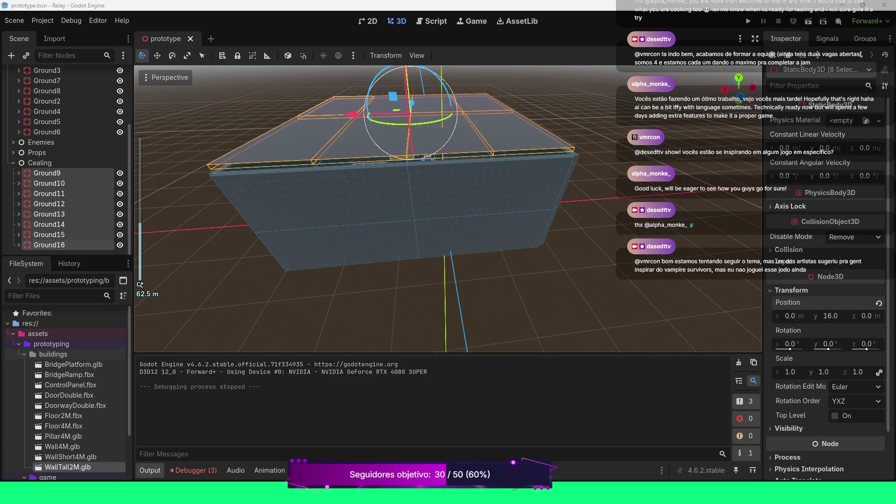
{"action": "scroll", "coordinate": [448, 208], "scroll_direction": "up", "scroll_amount": 8}
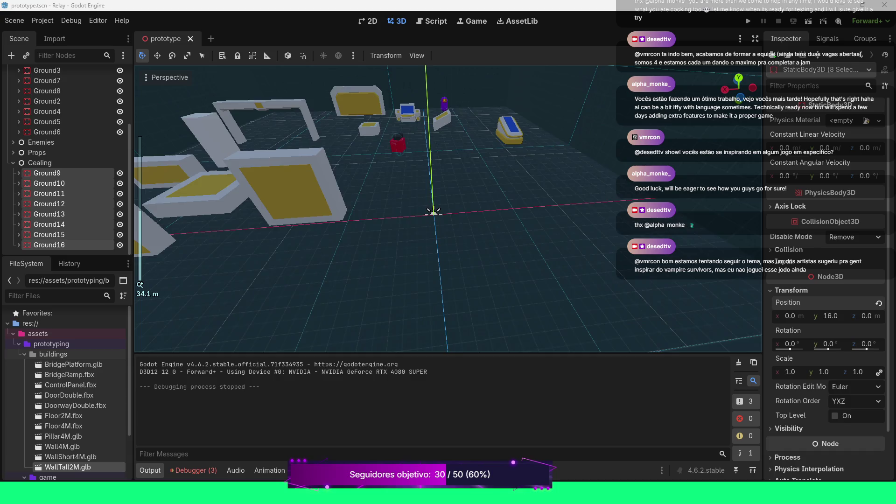
{"action": "left_click_drag", "start_coordinate": [448, 208], "coordinate": [401, 215]}
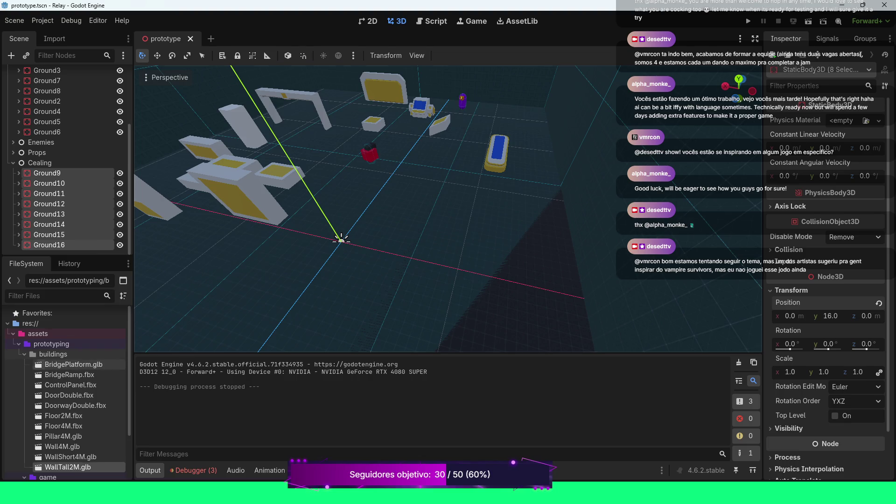
{"action": "left_click", "coordinate": [73, 364]}
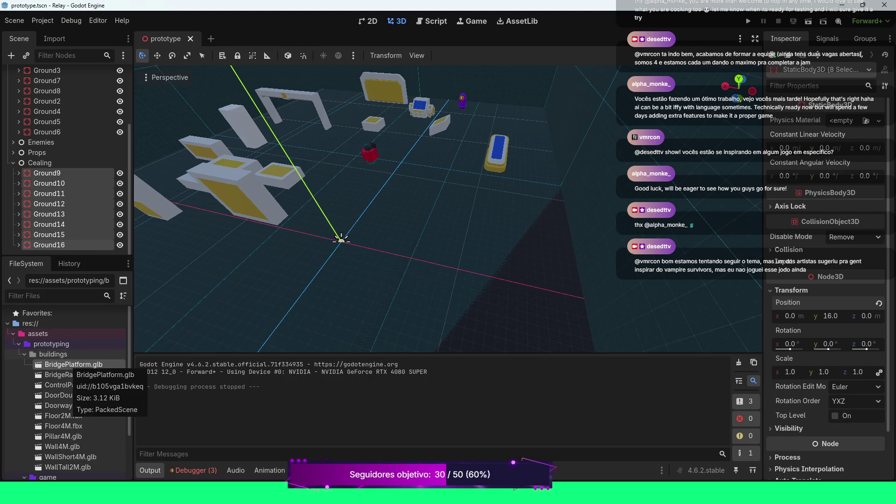
- Preview and close BridgePlatform.glb's import settings, then collapse the Cealing and Floor groups
{"action": "double_click", "coordinate": [73, 365]}
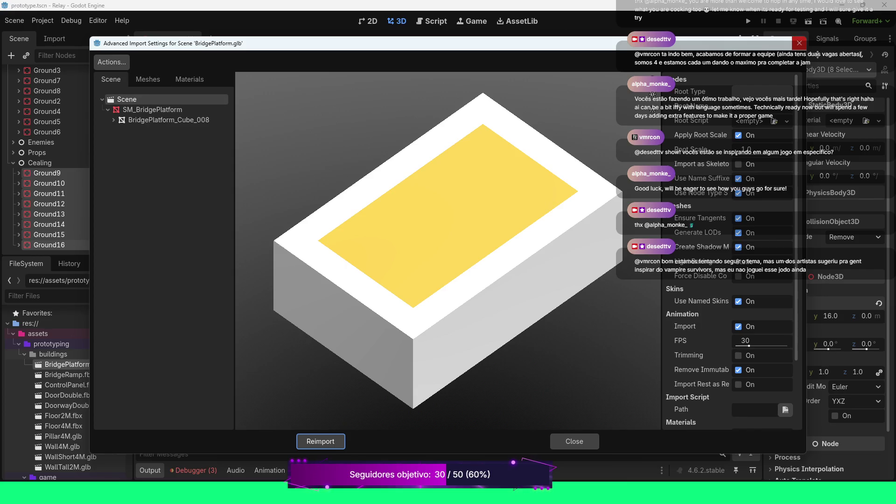
{"action": "left_click", "coordinate": [799, 43]}
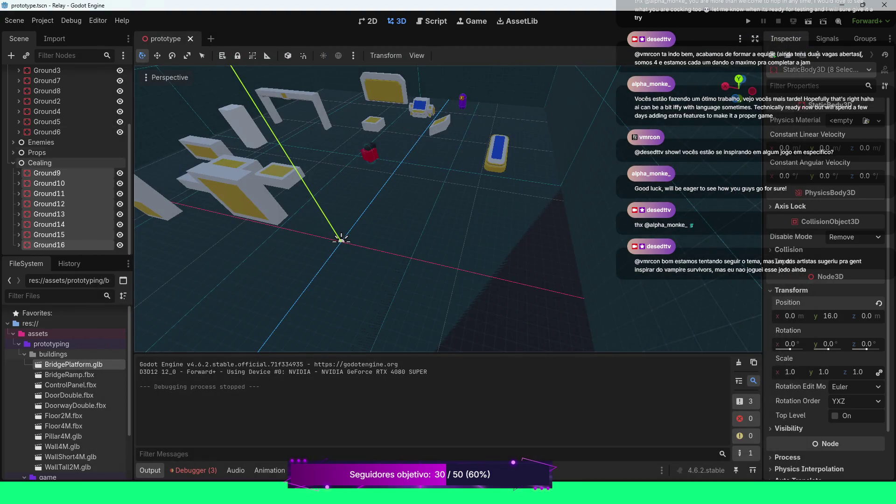
{"action": "left_click", "coordinate": [13, 163]}
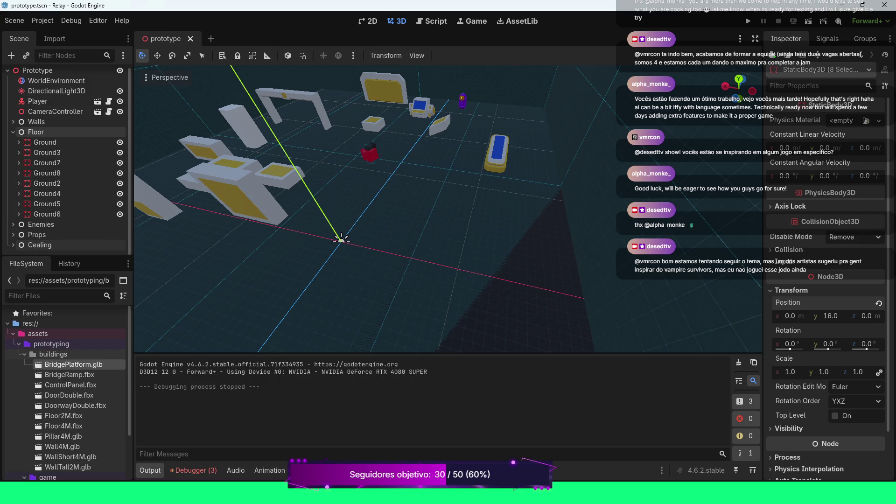
{"action": "left_click", "coordinate": [13, 136]}
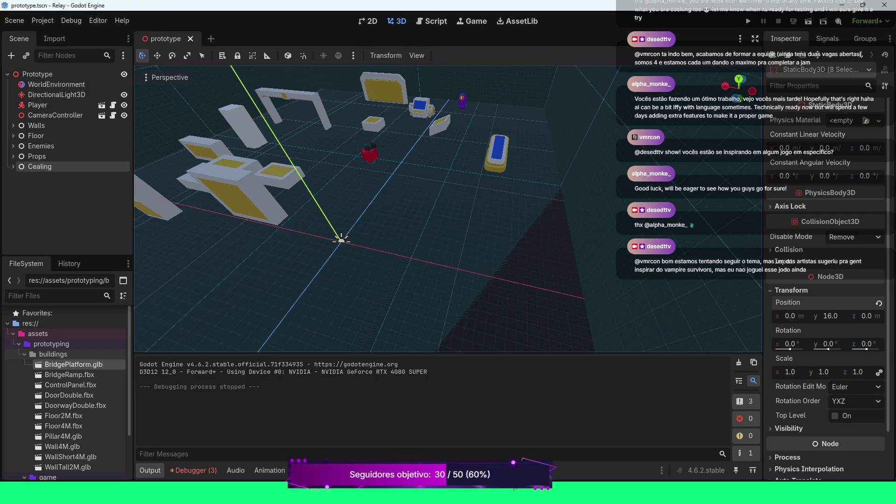
{"action": "scroll", "coordinate": [140, 284], "scroll_direction": "up", "scroll_amount": 5}
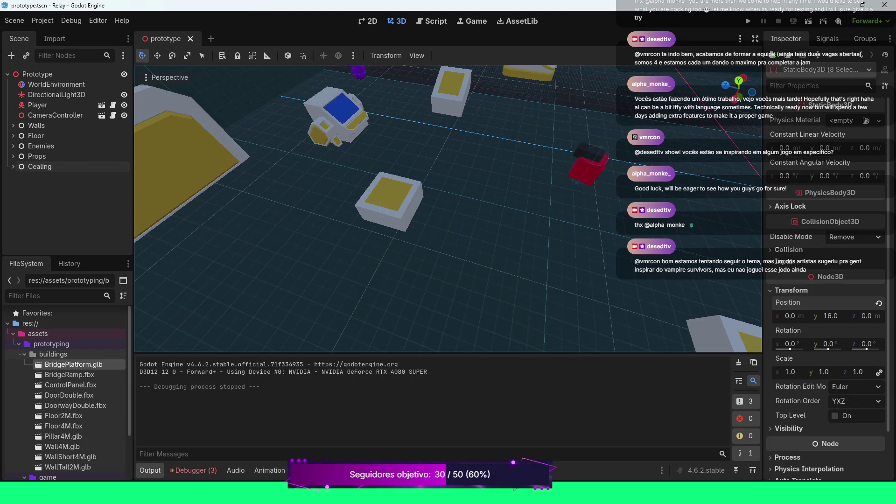
{"action": "scroll", "coordinate": [448, 209], "scroll_direction": "down", "scroll_amount": 3}
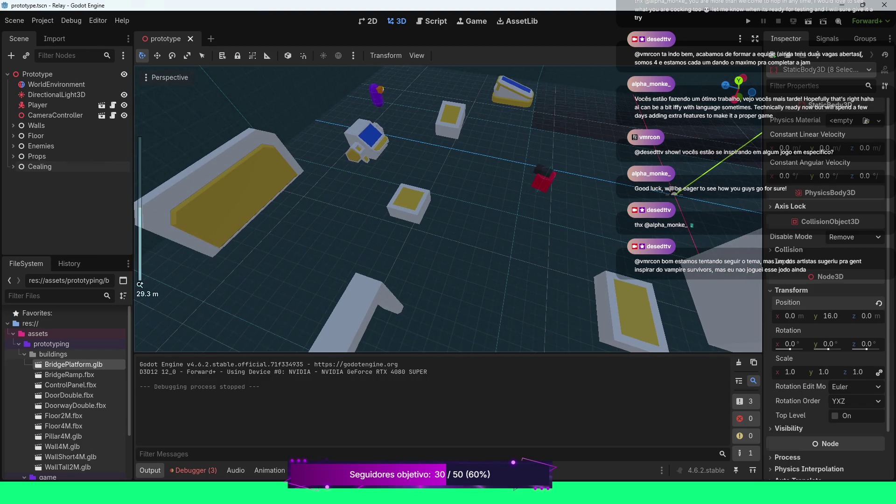
- Inspect Floor2M.fbx's SM_Floor_2M mesh import options, close the preview, and collapse Props
{"action": "left_click", "coordinate": [408, 203]}
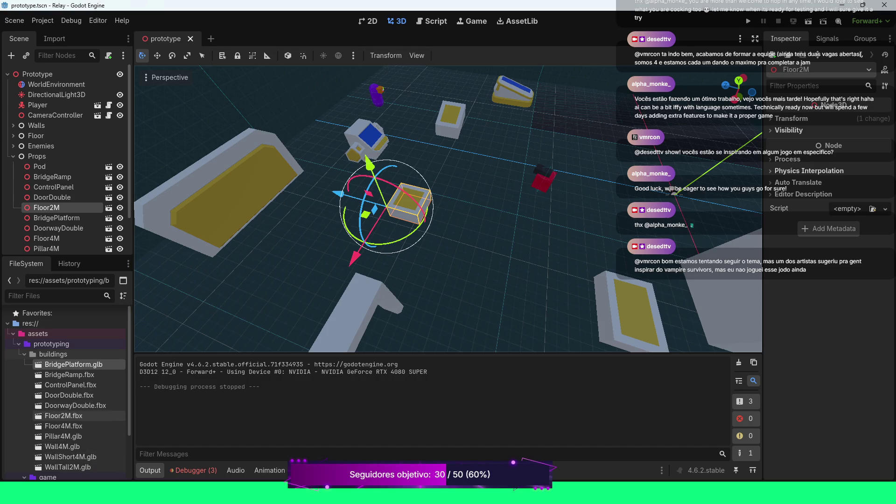
{"action": "left_click", "coordinate": [64, 415]}
{"action": "double_click", "coordinate": [64, 416]}
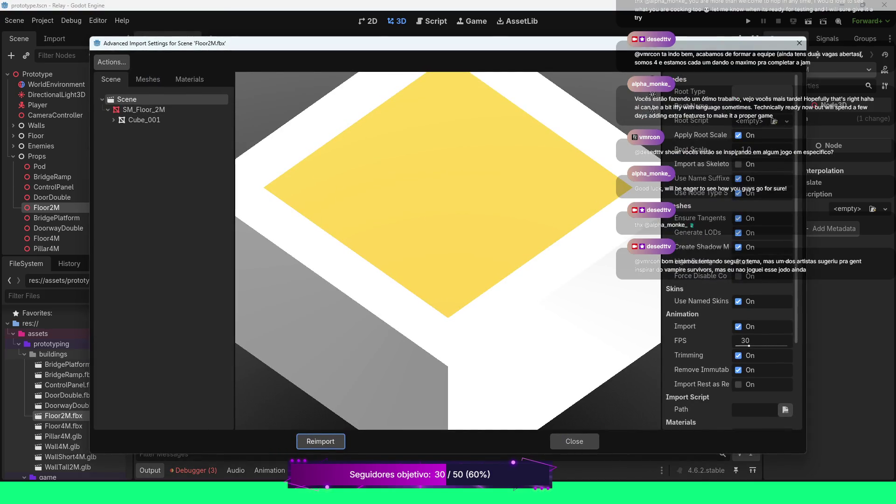
{"action": "left_click", "coordinate": [144, 110]}
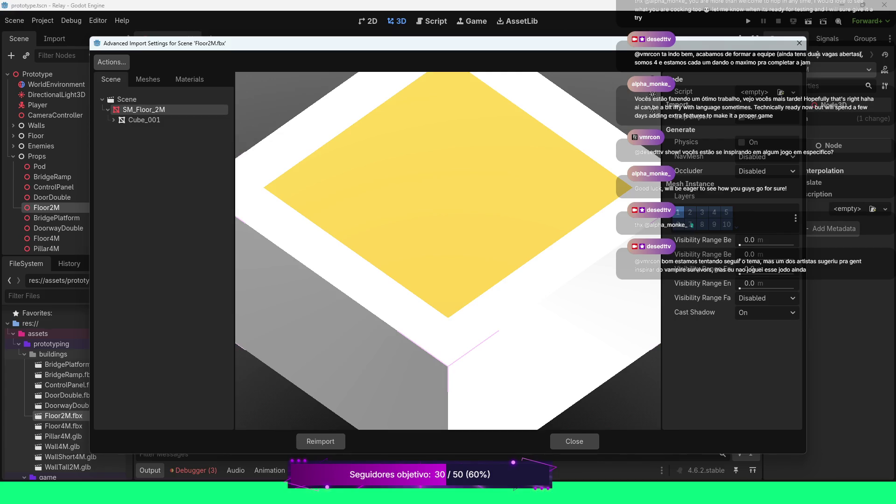
{"action": "scroll", "coordinate": [448, 251], "scroll_direction": "down", "scroll_amount": 5}
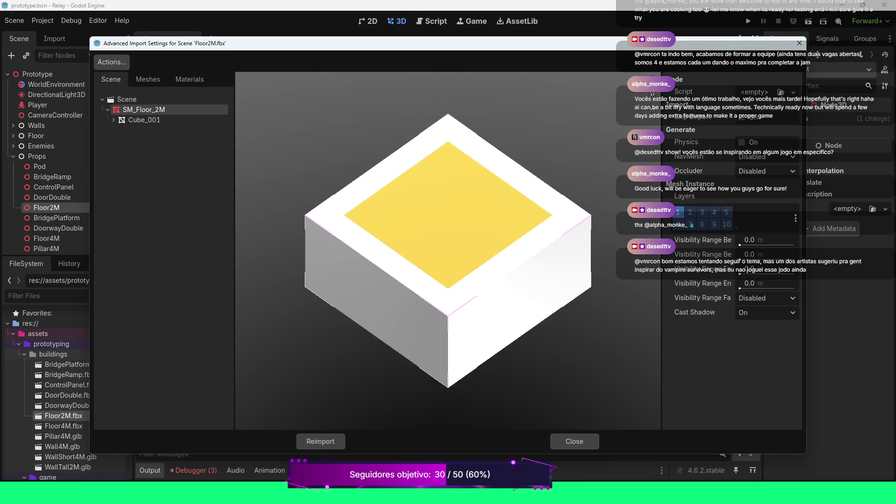
{"action": "left_click", "coordinate": [800, 43]}
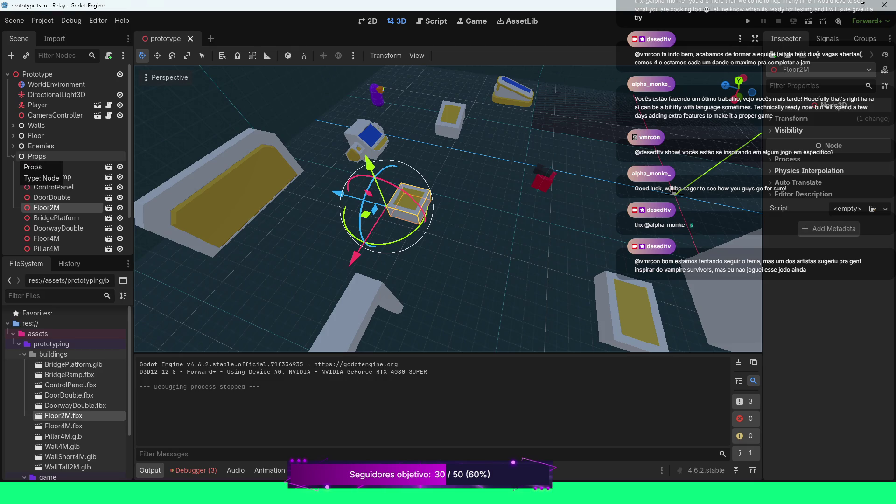
{"action": "left_click", "coordinate": [13, 156]}
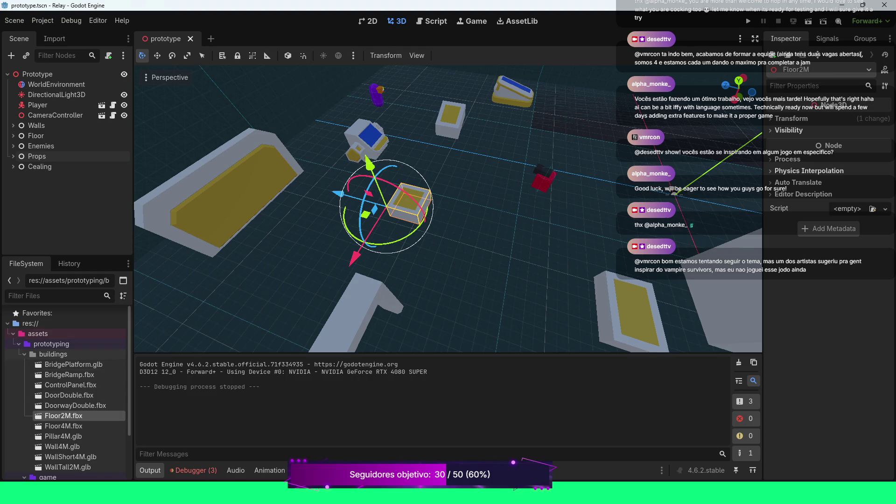
- Create a new inherited scene from Floor2M.fbx and select its Floor2M root
{"action": "right_click", "coordinate": [54, 415]}
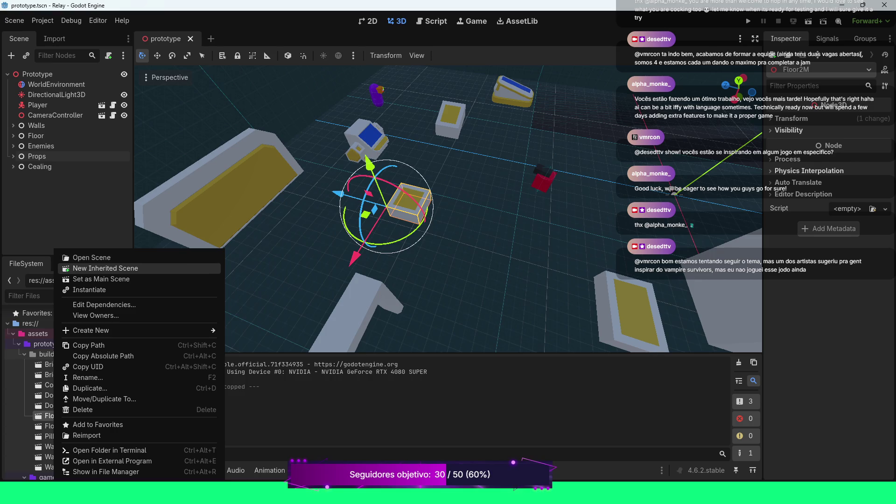
{"action": "left_click", "coordinate": [106, 269]}
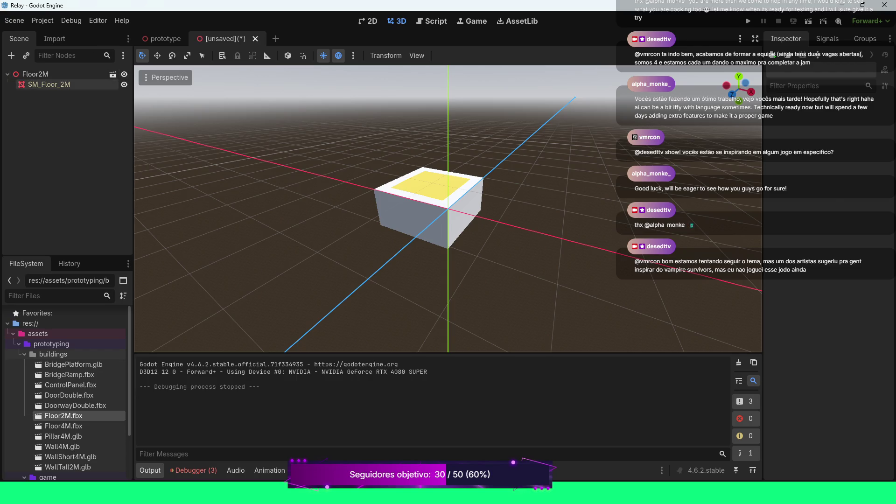
{"action": "left_click", "coordinate": [49, 85]}
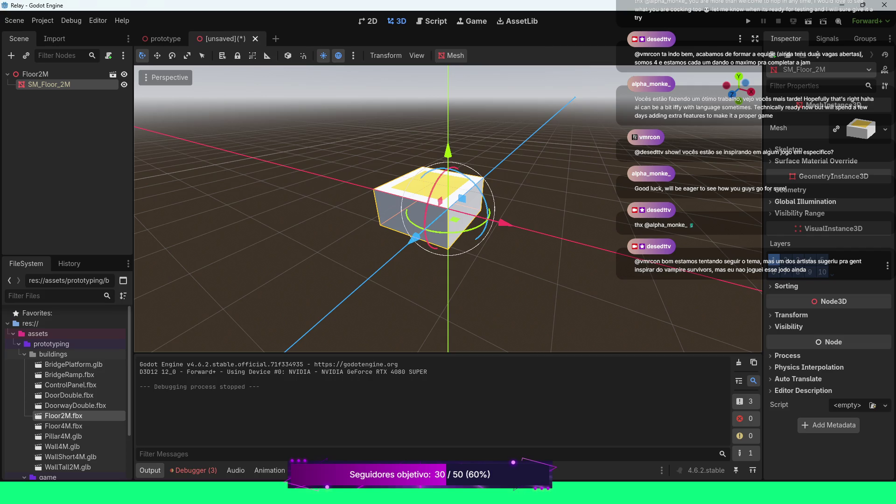
{"action": "left_click", "coordinate": [42, 73]}
- Check the root and SM_Floor_2M node actions, then start adding a child under Floor2M
{"action": "right_click", "coordinate": [43, 75]}
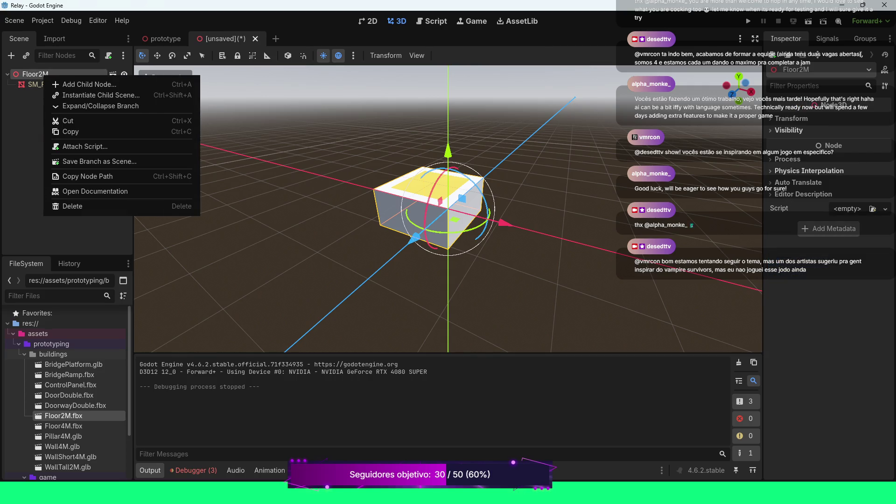
{"action": "key", "text": "Escape"}
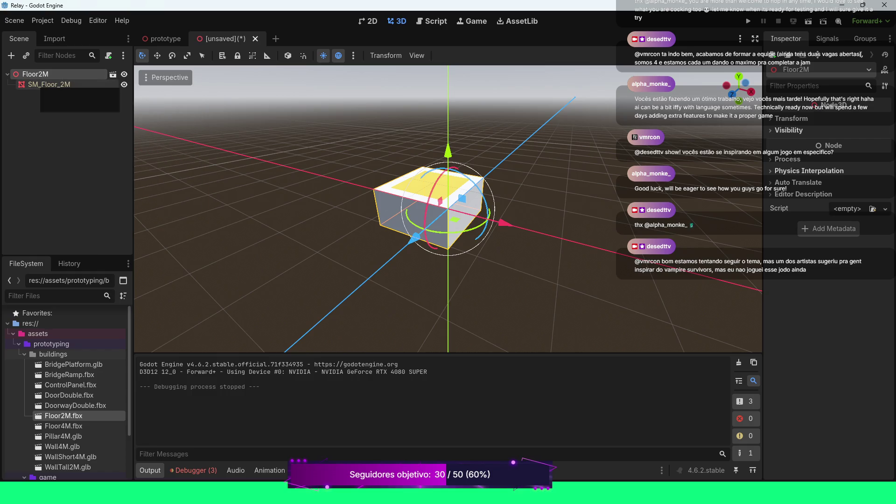
{"action": "left_click", "coordinate": [47, 85]}
{"action": "right_click", "coordinate": [43, 84]}
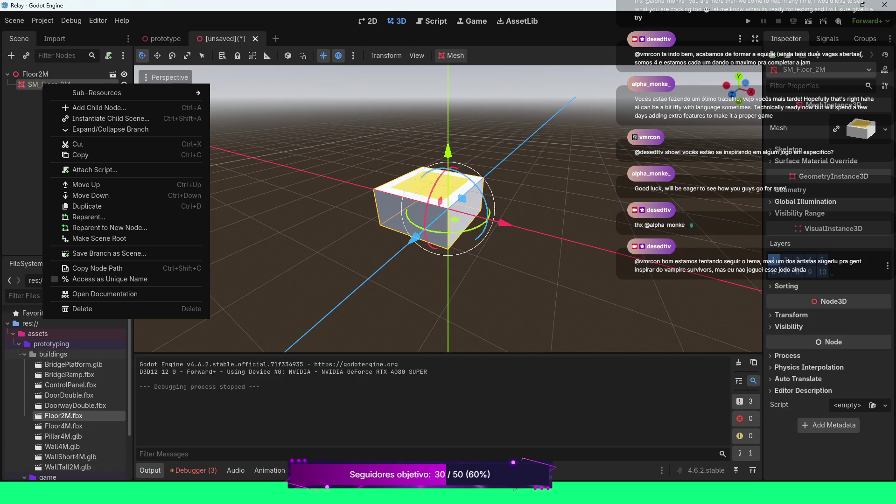
{"action": "mouse_move", "coordinate": [117, 93]}
{"action": "left_click", "coordinate": [47, 85]}
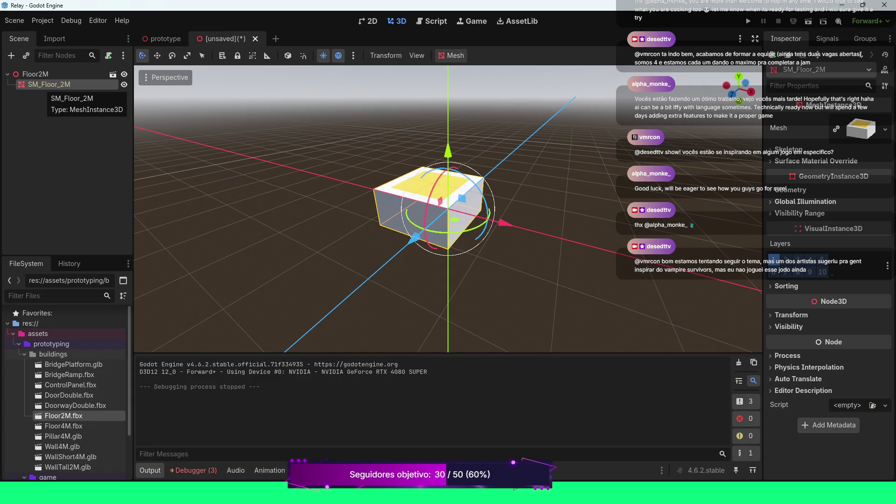
{"action": "left_click", "coordinate": [45, 73]}
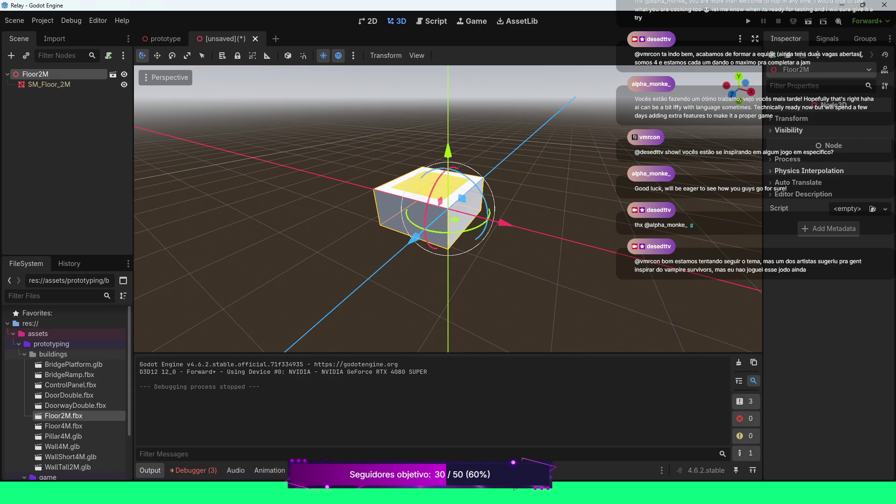
{"action": "right_click", "coordinate": [44, 75]}
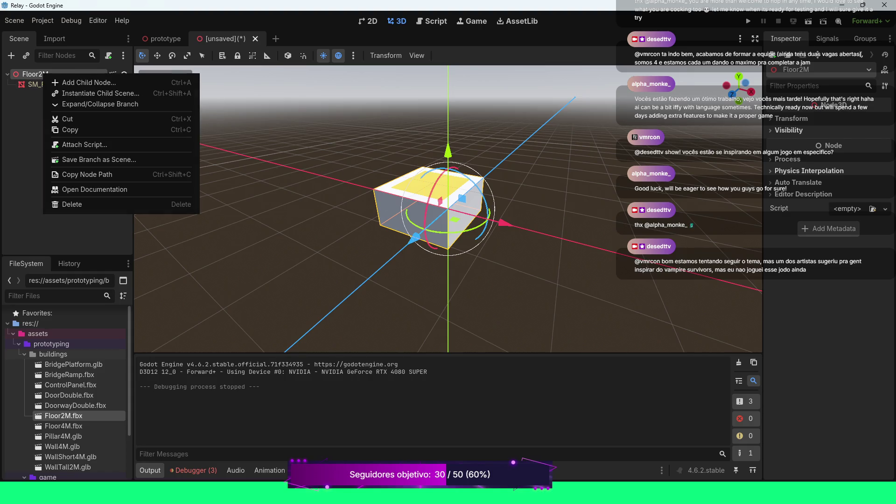
{"action": "left_click", "coordinate": [89, 82]}
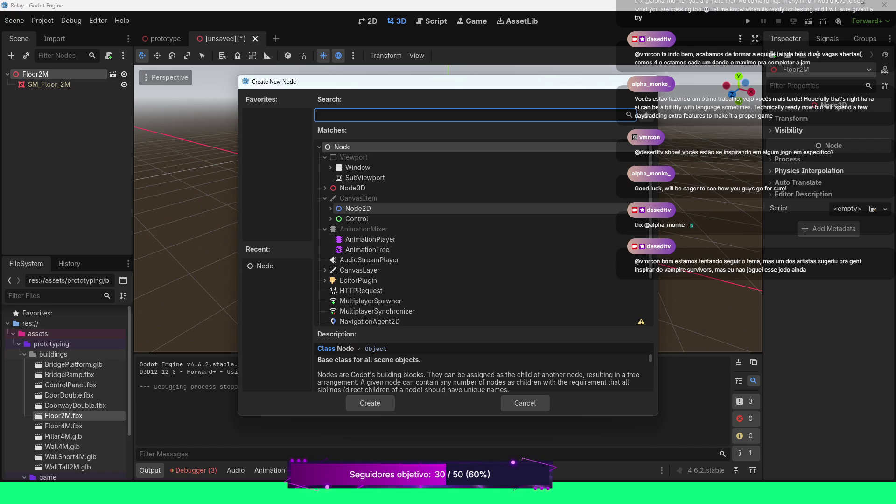
- Search 'coll' to add a CollisionShape3D under Floor2M and check its missing-shape warning
{"action": "type", "text": "coll"}
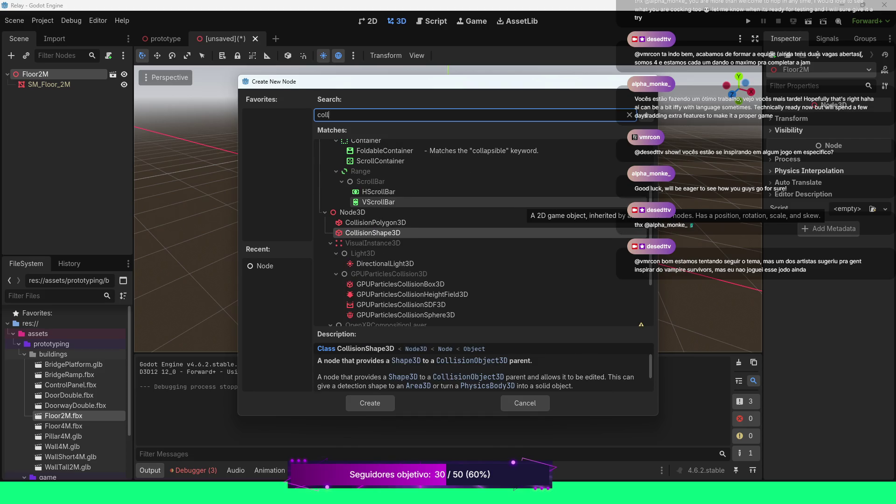
{"action": "key", "text": "Return"}
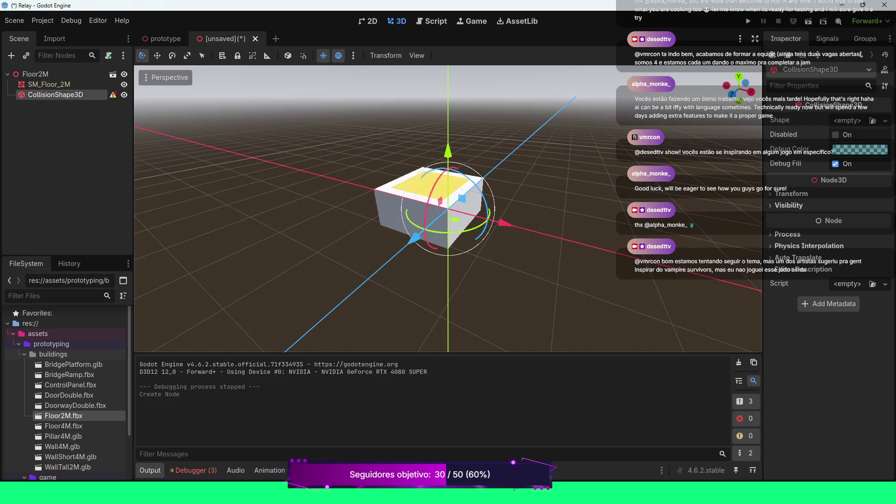
{"action": "mouse_move", "coordinate": [113, 95]}
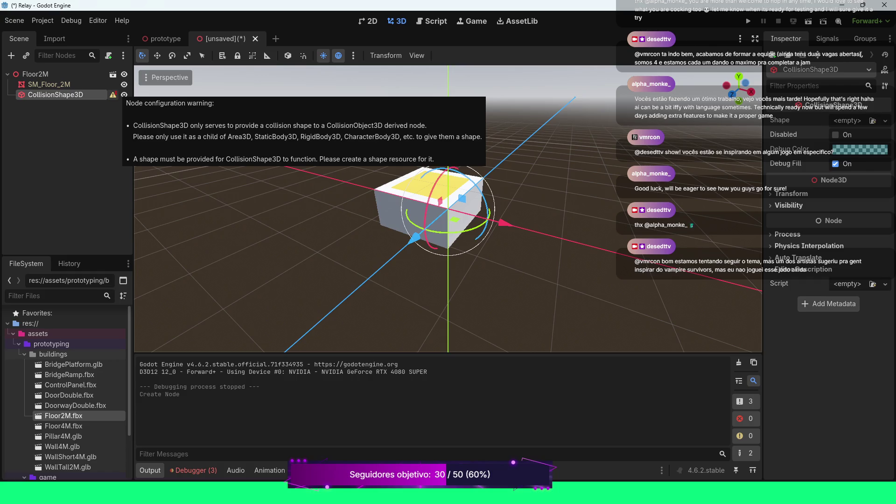
- Look over the Floor2M node's actions without renaming it, then show Floor2M.fbx import settings
{"action": "left_click", "coordinate": [36, 74]}
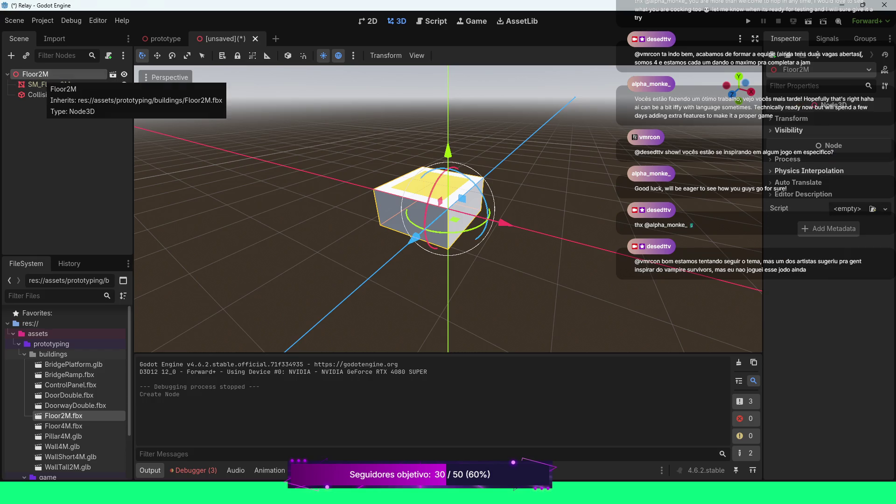
{"action": "right_click", "coordinate": [41, 74]}
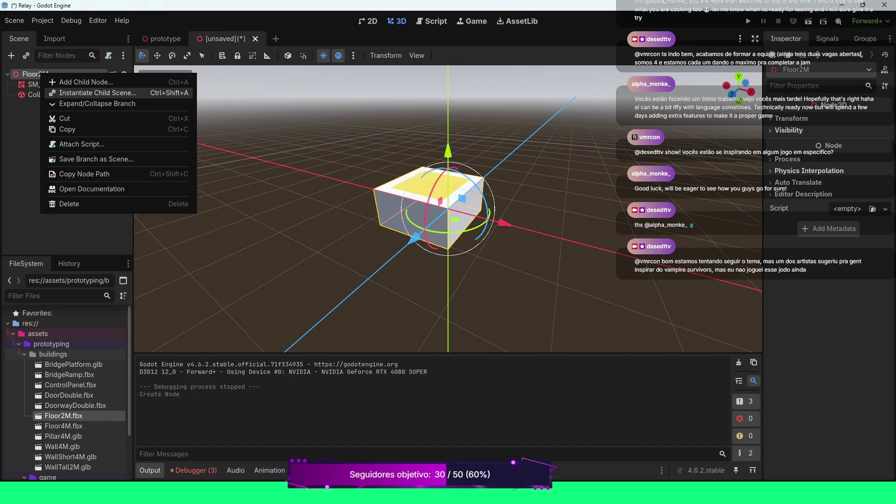
{"action": "key", "text": "Escape"}
{"action": "key", "text": "F2"}
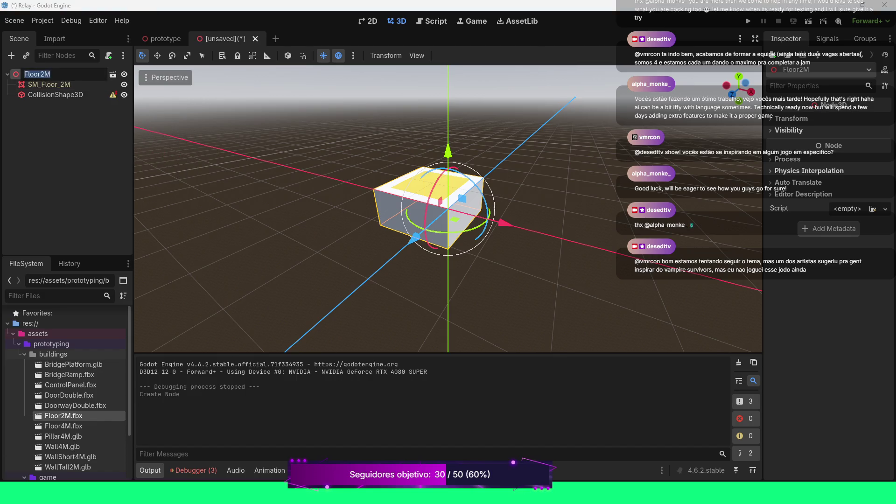
{"action": "key", "text": "Escape"}
{"action": "left_click", "coordinate": [49, 84]}
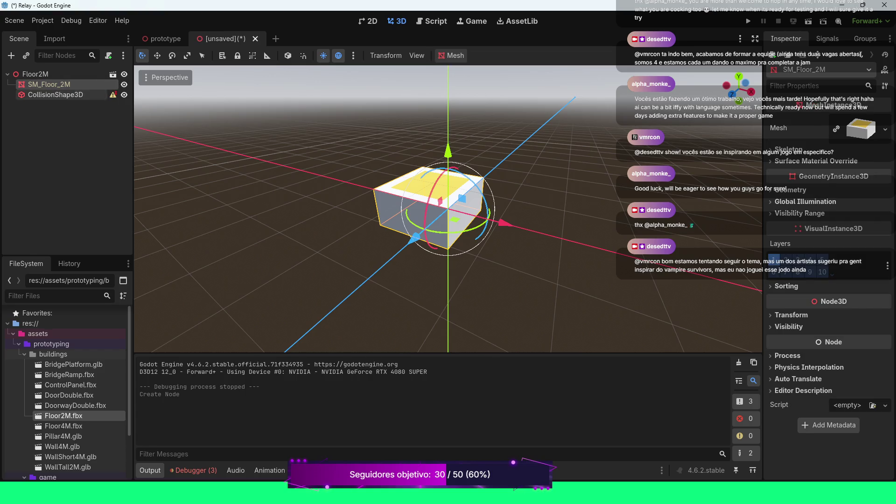
{"action": "left_click", "coordinate": [35, 75]}
{"action": "right_click", "coordinate": [37, 75]}
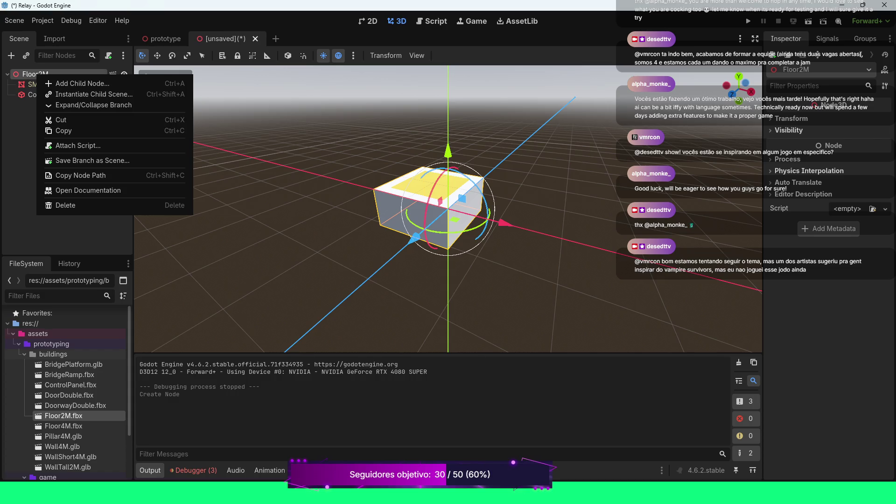
{"action": "key", "text": "Escape"}
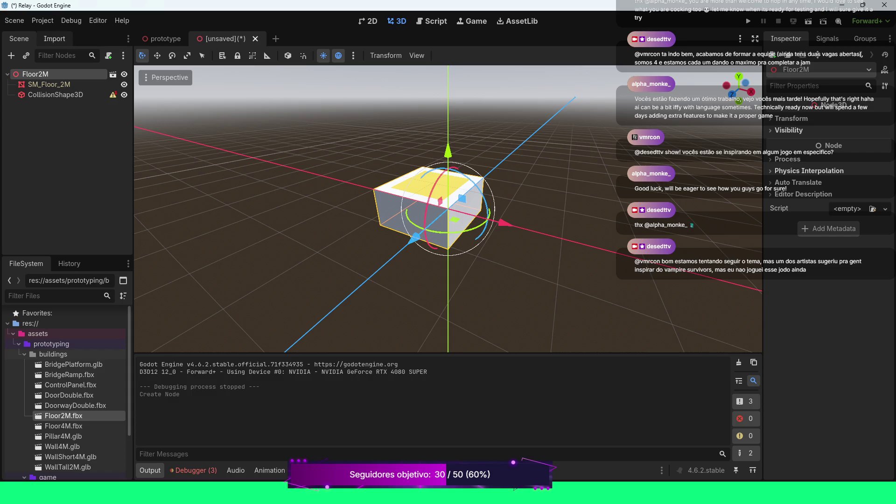
{"action": "left_click", "coordinate": [54, 39]}
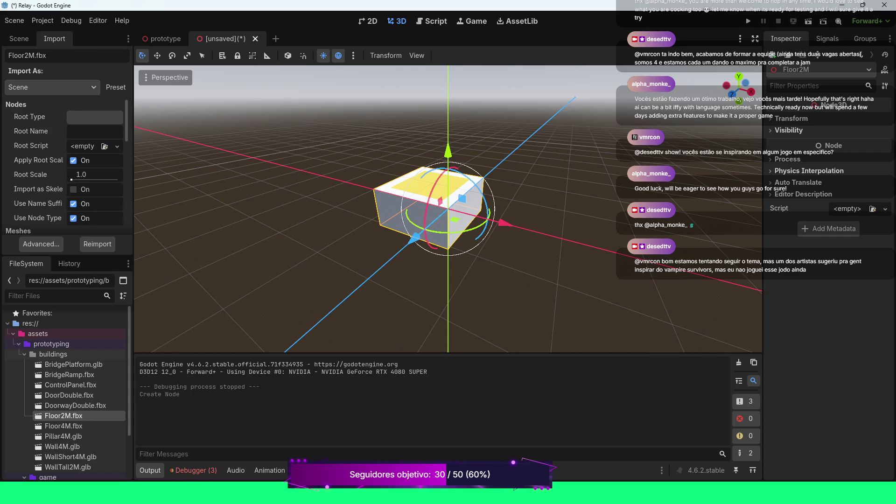
- Browse Floor2M.fbx advanced import settings (Cube_001 mesh, SM_Floor_2M node) and close them unchanged
{"action": "left_click", "coordinate": [42, 244]}
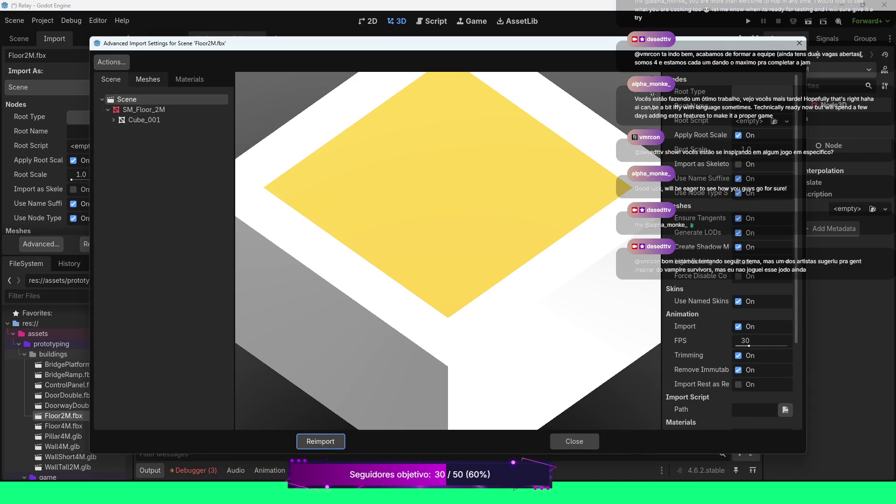
{"action": "left_click", "coordinate": [147, 80]}
{"action": "left_click", "coordinate": [133, 99]}
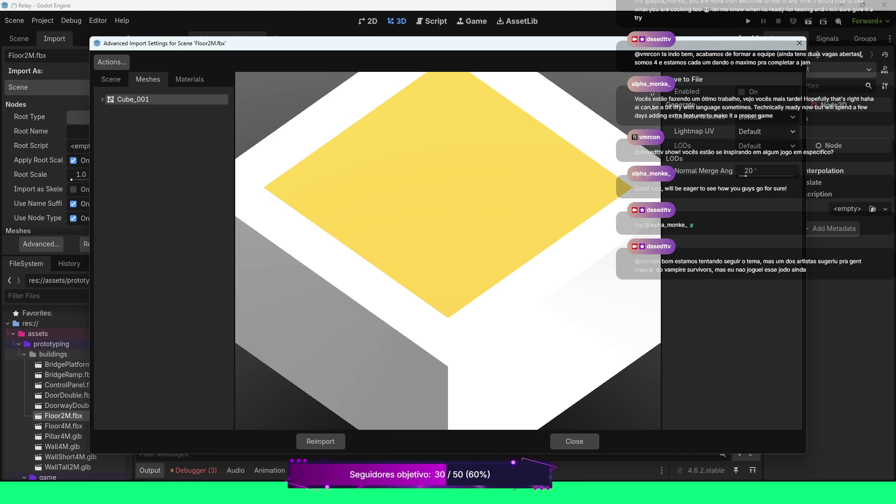
{"action": "left_click", "coordinate": [103, 99]}
{"action": "left_click", "coordinate": [102, 99]}
{"action": "left_click", "coordinate": [111, 79]}
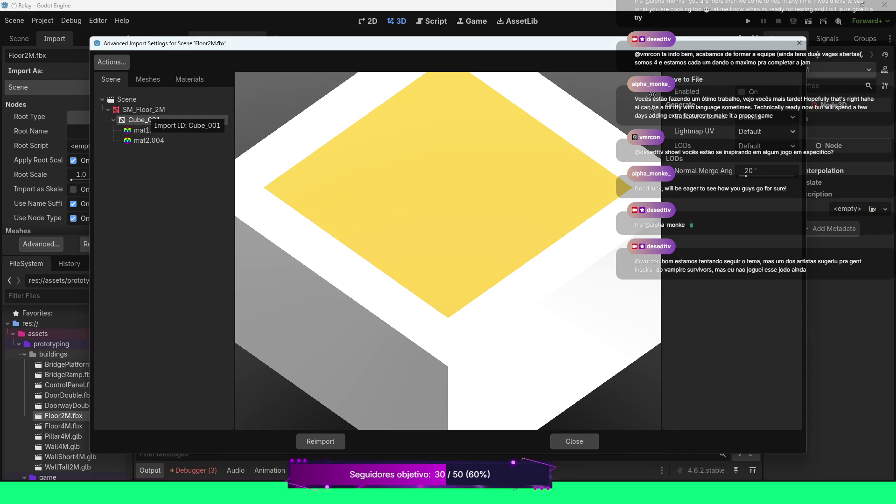
{"action": "left_click", "coordinate": [144, 109]}
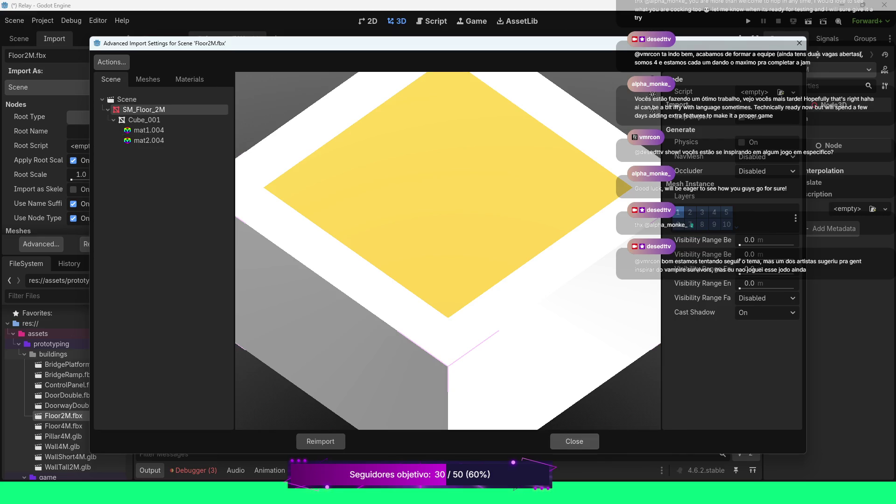
{"action": "left_click", "coordinate": [574, 441]}
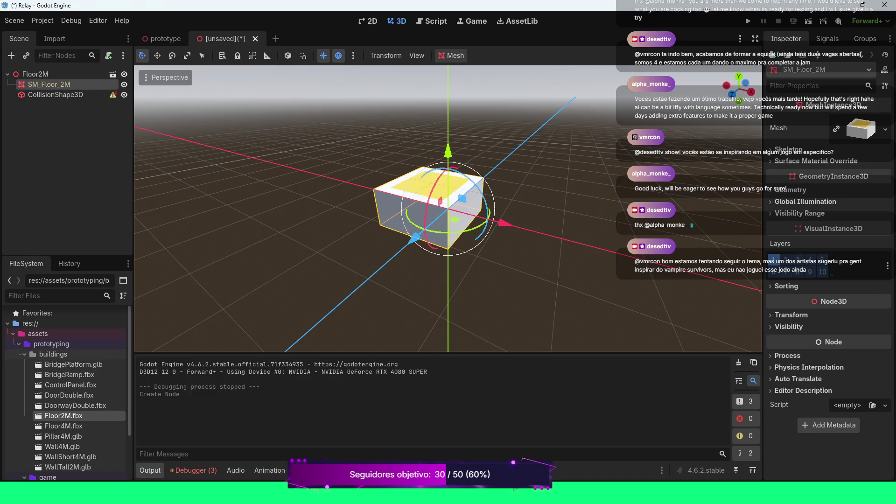
- Add a StaticBody3D child to Floor2M and drag CollisionShape3D into it, dismissing the inherited-node alert
{"action": "left_click", "coordinate": [792, 314]}
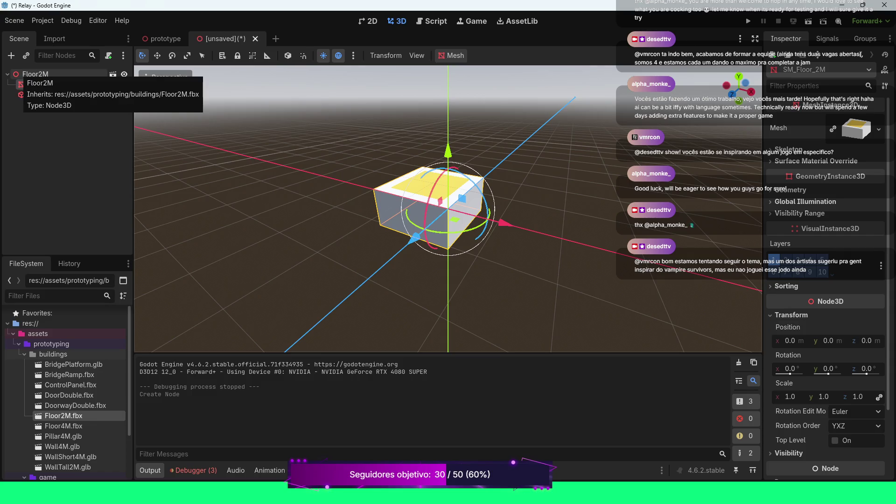
{"action": "left_click", "coordinate": [44, 73]}
{"action": "right_click", "coordinate": [45, 74]}
{"action": "left_click", "coordinate": [70, 81]}
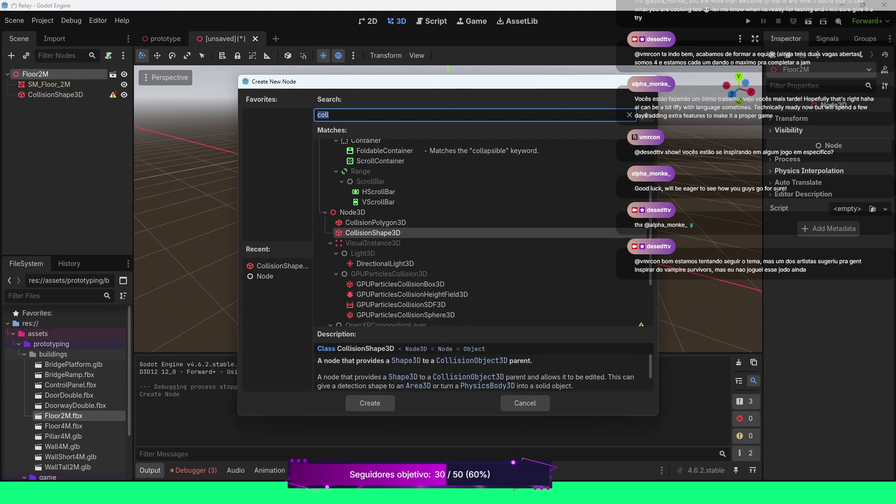
{"action": "type", "text": "stat"}
{"action": "key", "text": "Return"}
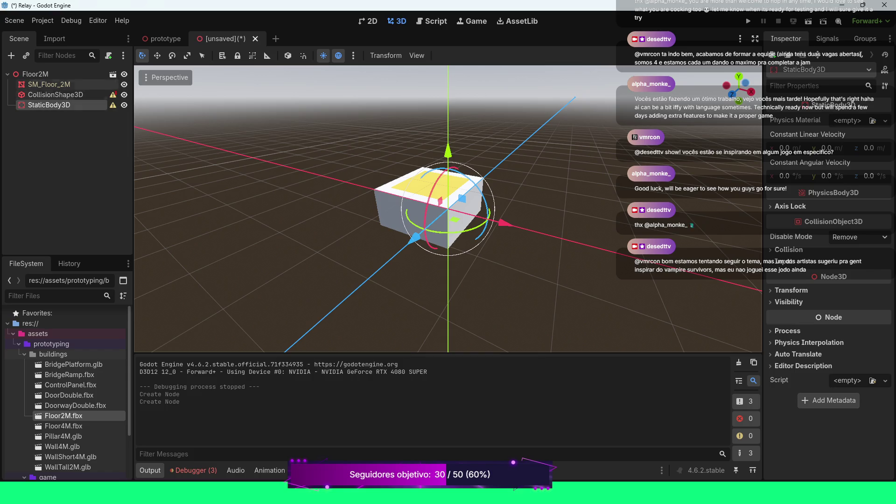
{"action": "mouse_move", "coordinate": [56, 94]}
{"action": "left_mouse_down"}
{"action": "mouse_move", "coordinate": [63, 105]}
{"action": "mouse_move", "coordinate": [42, 96]}
{"action": "left_mouse_up"}
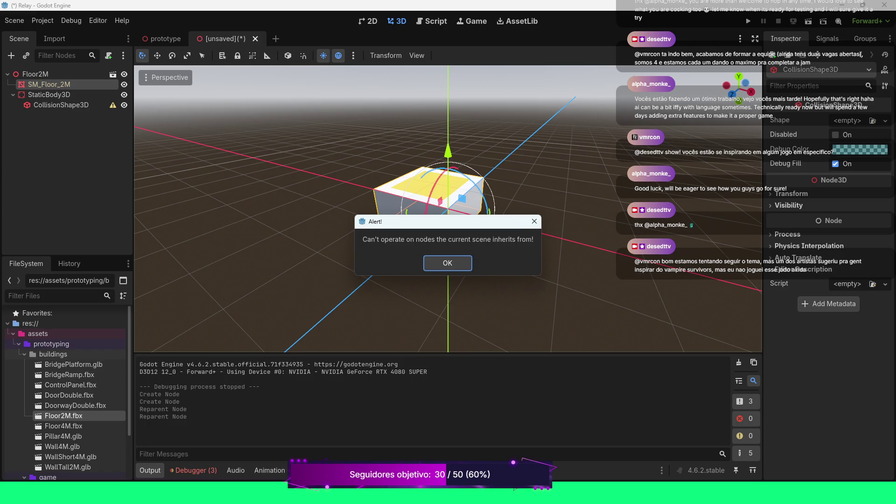
{"action": "left_click", "coordinate": [447, 262]}
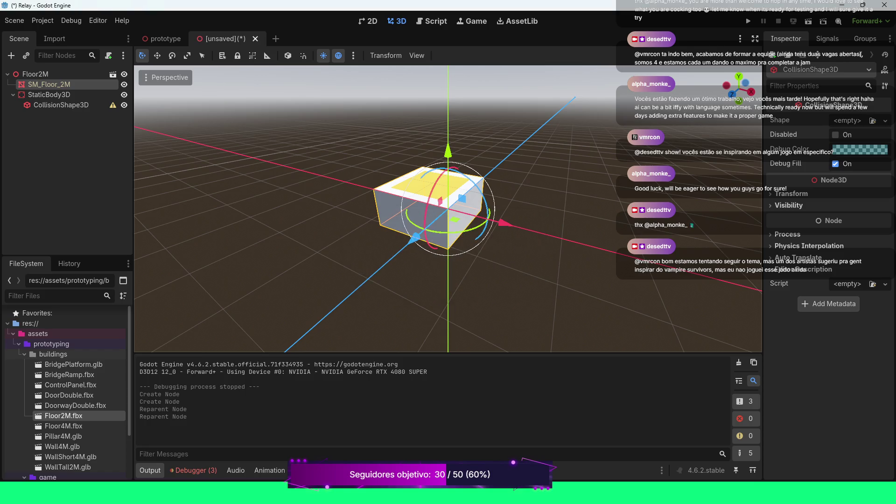
- Assign a BoxShape to the CollisionShape3D and orbit to see the box on the floor
{"action": "left_click", "coordinate": [60, 105]}
{"action": "mouse_move", "coordinate": [112, 105]}
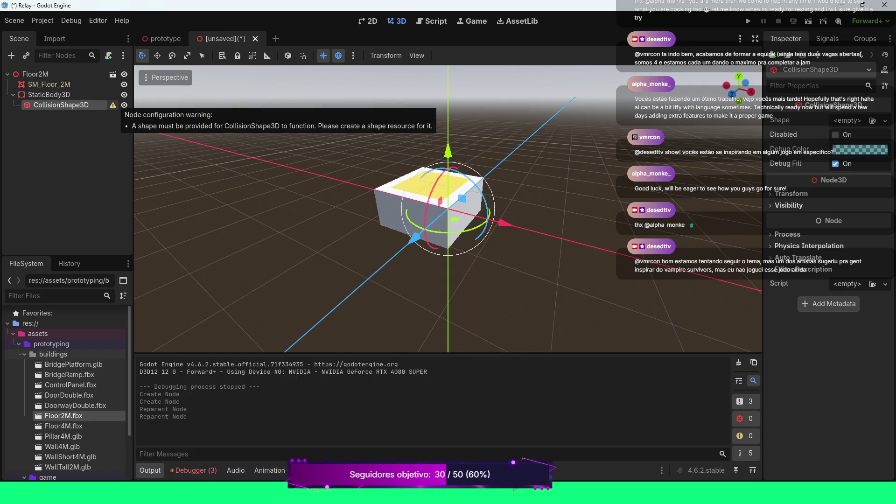
{"action": "left_click", "coordinate": [886, 120]}
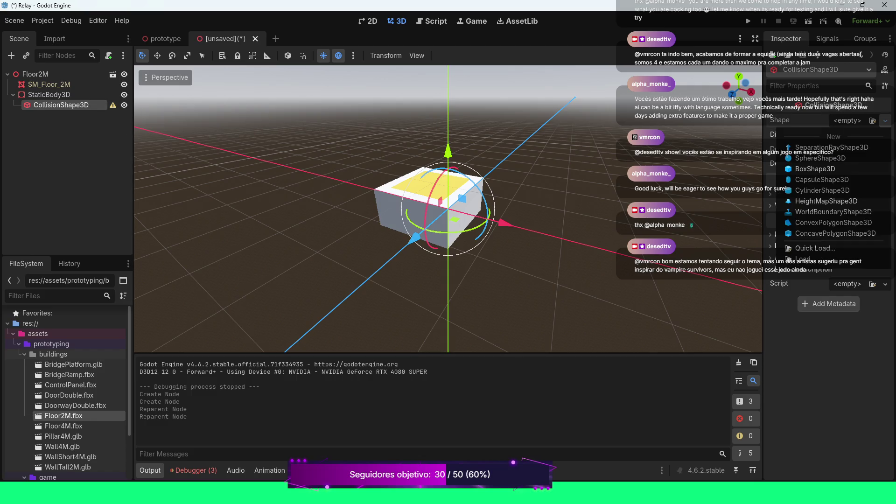
{"action": "left_click", "coordinate": [821, 169]}
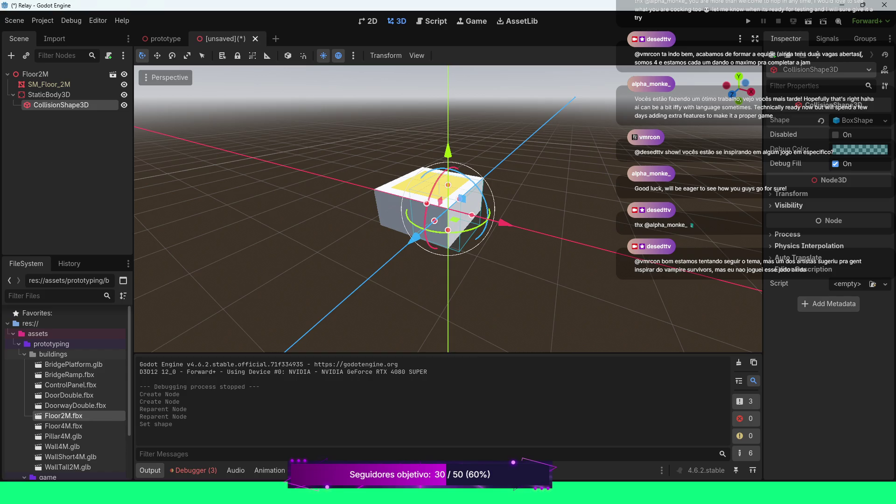
{"action": "scroll", "coordinate": [448, 210], "scroll_direction": "up", "scroll_amount": 5}
{"action": "left_click_drag", "start_coordinate": [448, 210], "coordinate": [586, 212]}
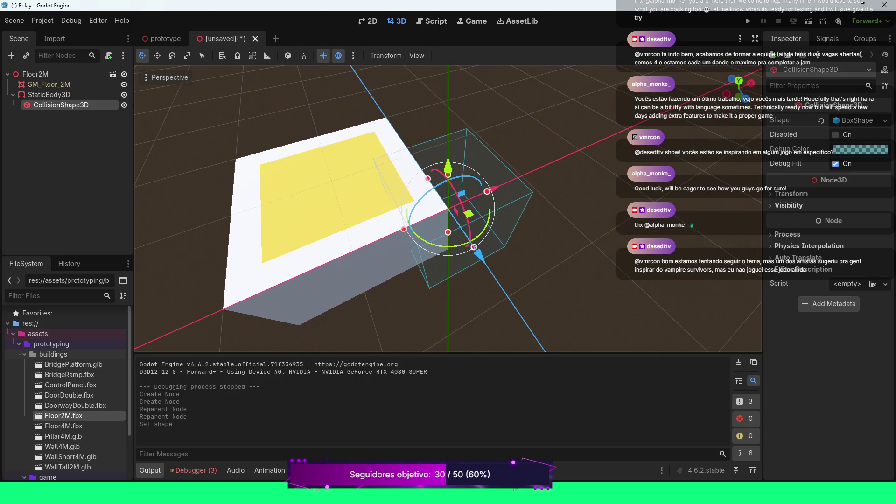
- Review the Floor2M, SM_Floor_2M, StaticBody3D and CollisionShape3D nodes and their transforms
{"action": "left_click", "coordinate": [49, 84]}
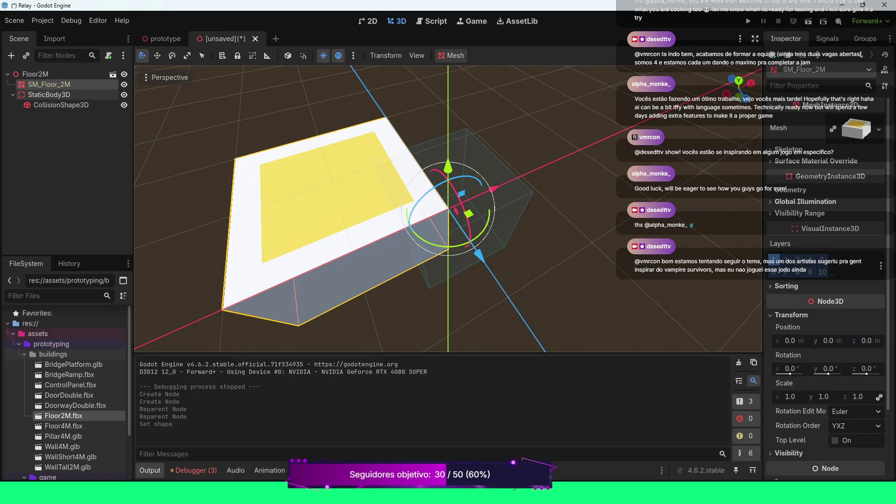
{"action": "left_click", "coordinate": [49, 95]}
{"action": "left_click", "coordinate": [60, 105]}
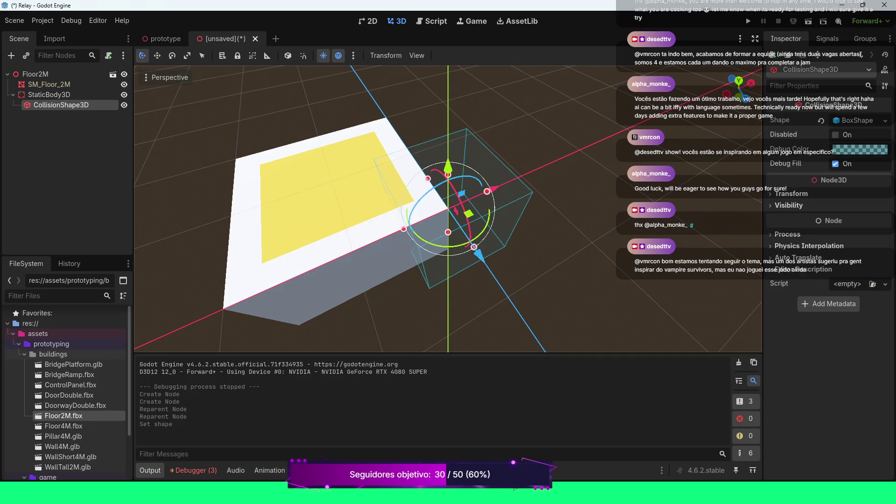
{"action": "left_click", "coordinate": [33, 74]}
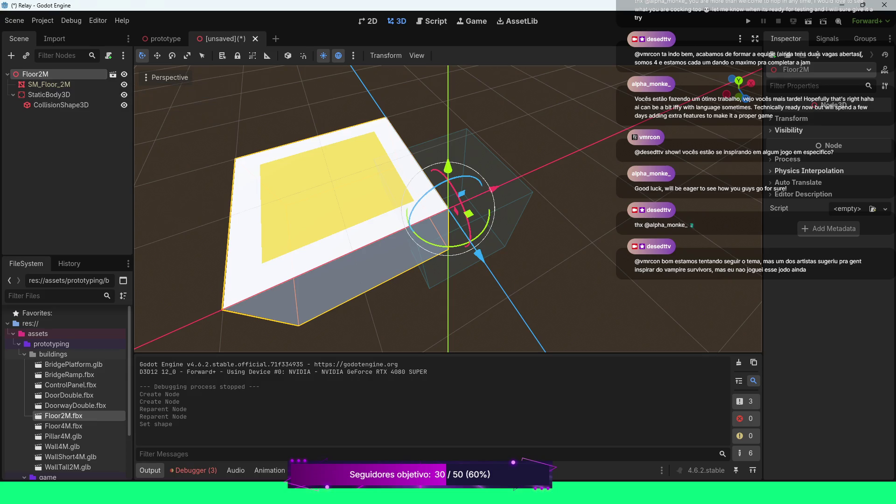
{"action": "left_click", "coordinate": [791, 119]}
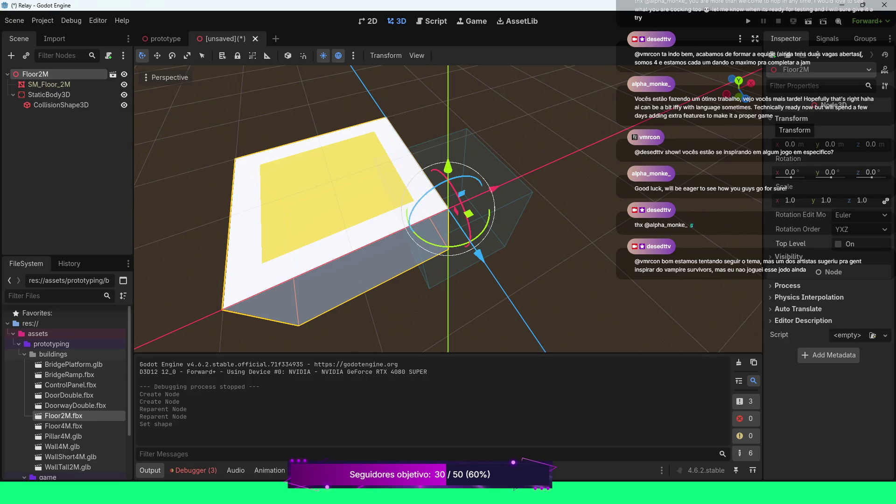
{"action": "scroll", "coordinate": [448, 209], "scroll_direction": "down", "scroll_amount": 3}
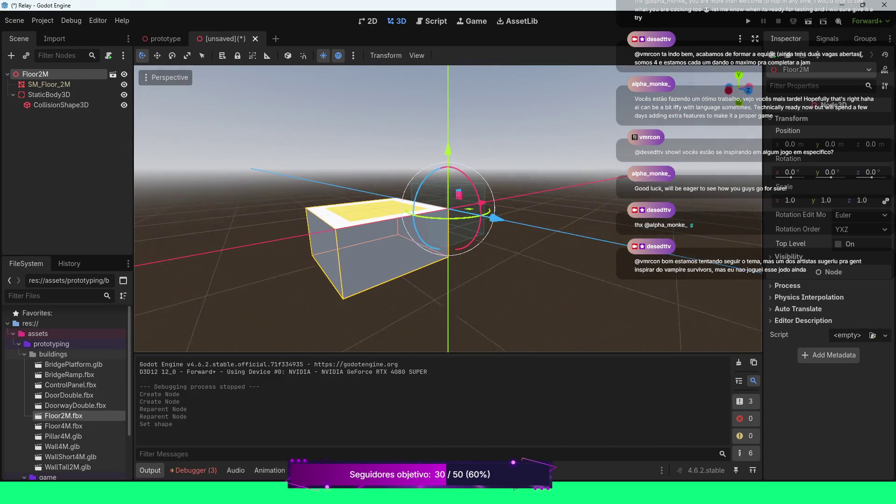
{"action": "left_click", "coordinate": [59, 105]}
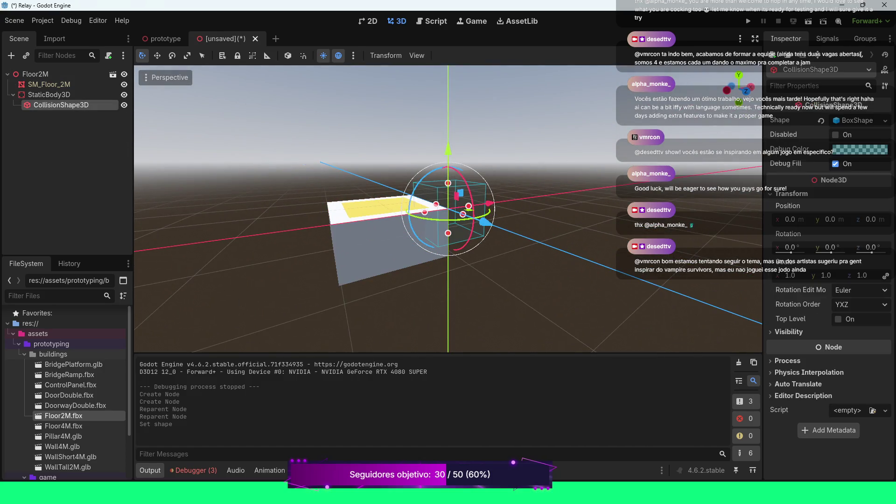
{"action": "left_click", "coordinate": [49, 95]}
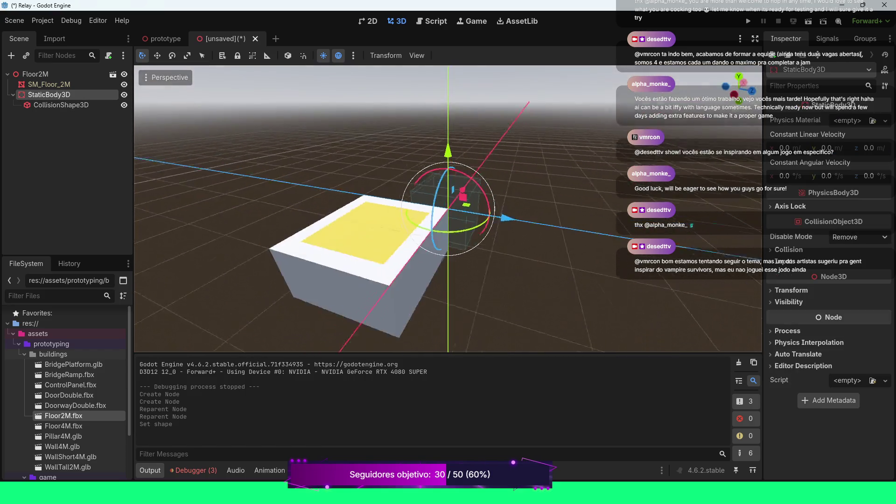
{"action": "left_click", "coordinate": [49, 84]}
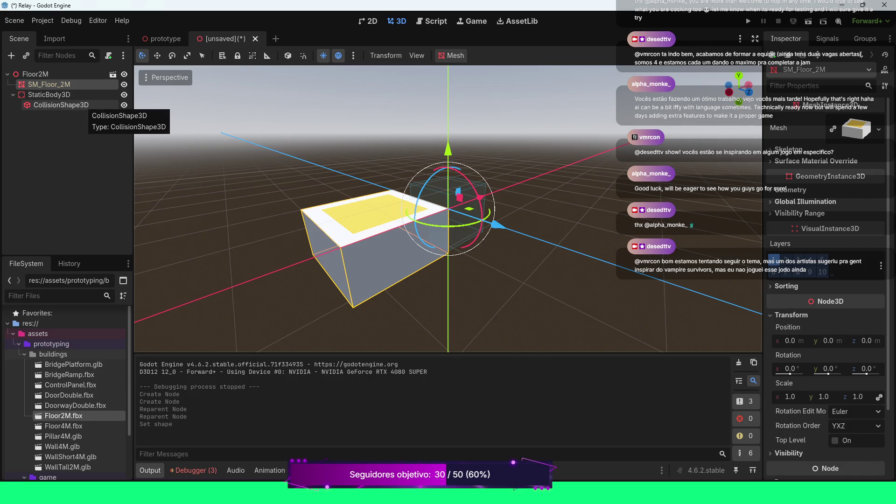
{"action": "left_click", "coordinate": [61, 104]}
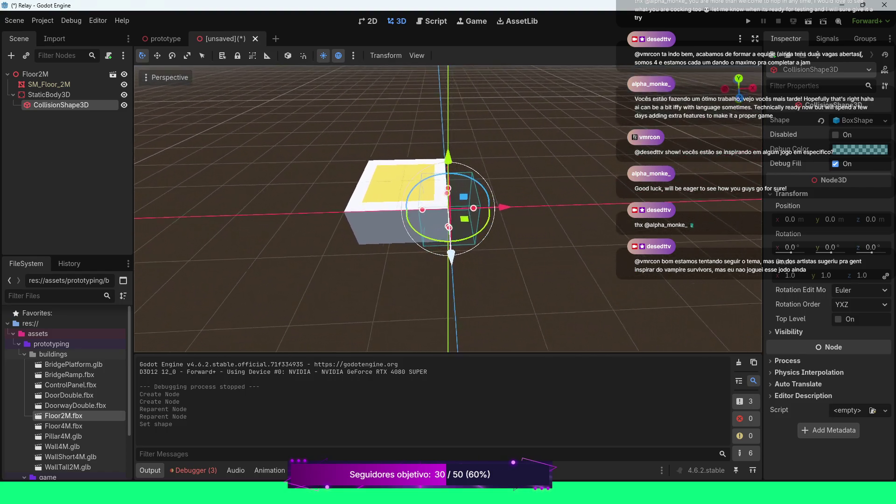
- Drag the collision shape left along X, down to y -0.5 and back to z -1.19
{"action": "left_click_drag", "start_coordinate": [440, 209], "coordinate": [402, 207]}
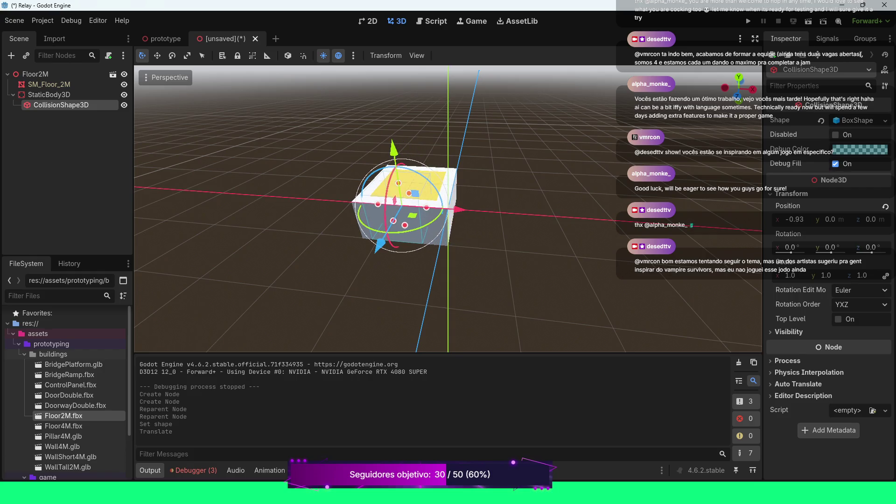
{"action": "left_click_drag", "start_coordinate": [423, 177], "coordinate": [424, 208]}
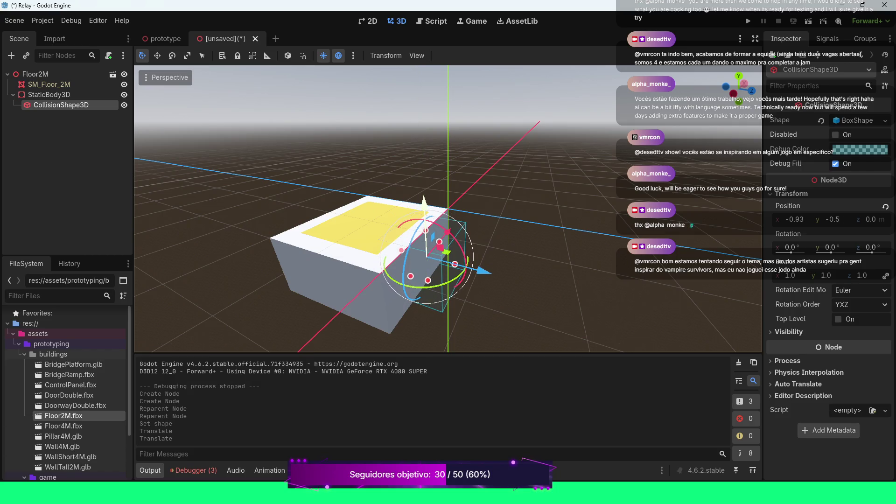
{"action": "left_click_drag", "start_coordinate": [484, 271], "coordinate": [473, 269]}
{"action": "left_click_drag", "start_coordinate": [437, 258], "coordinate": [420, 255]}
- In Top View, nudge the collision shape to x -0.97 and z -0.99
{"action": "left_click", "coordinate": [38, 73]}
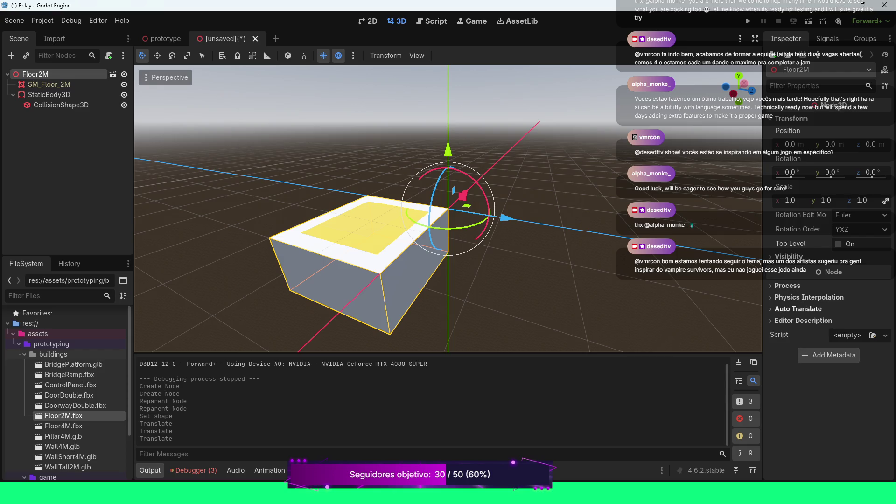
{"action": "left_click_drag", "start_coordinate": [411, 219], "coordinate": [345, 219]}
{"action": "left_click", "coordinate": [60, 105]}
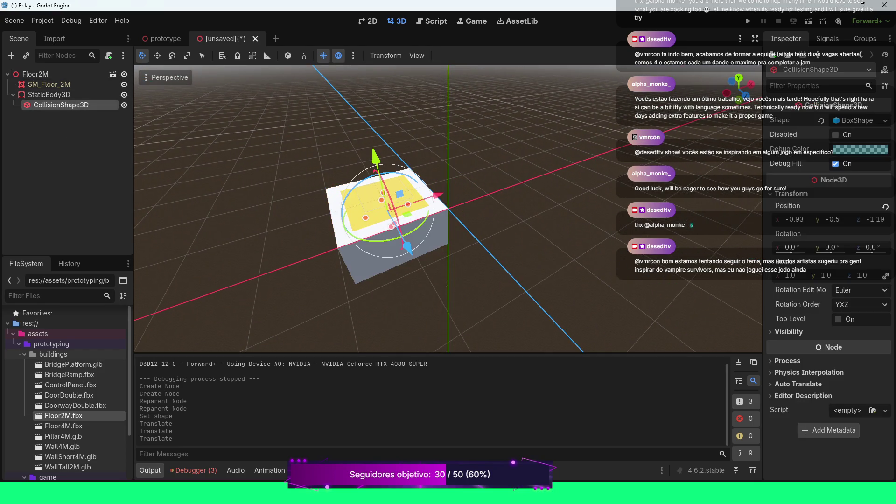
{"action": "key", "text": "f"}
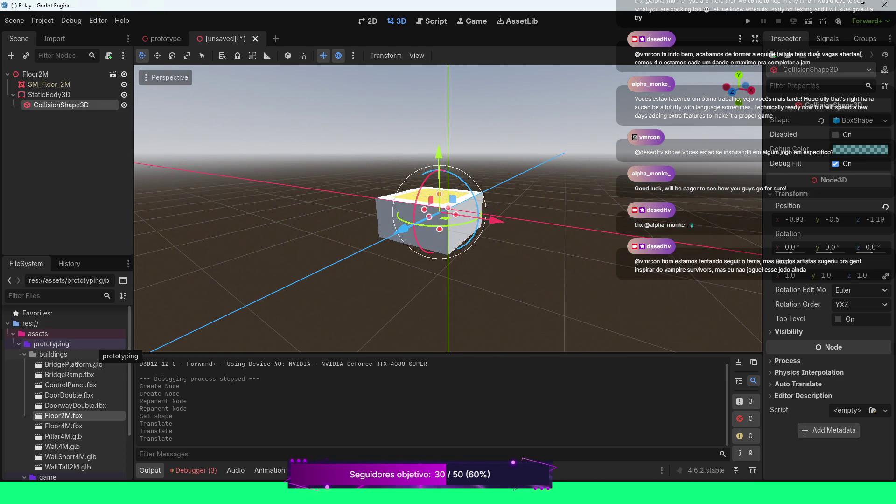
{"action": "scroll", "coordinate": [448, 208], "scroll_direction": "up", "scroll_amount": 5}
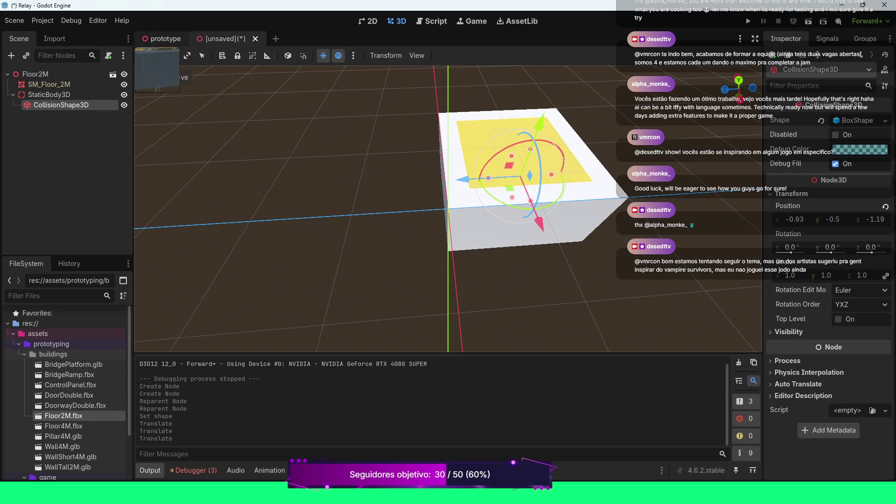
{"action": "left_click", "coordinate": [169, 77]}
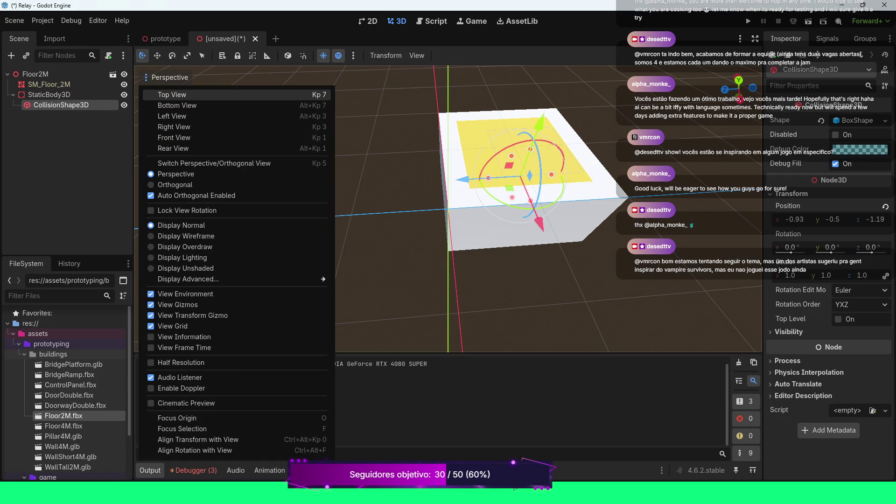
{"action": "left_click", "coordinate": [161, 92]}
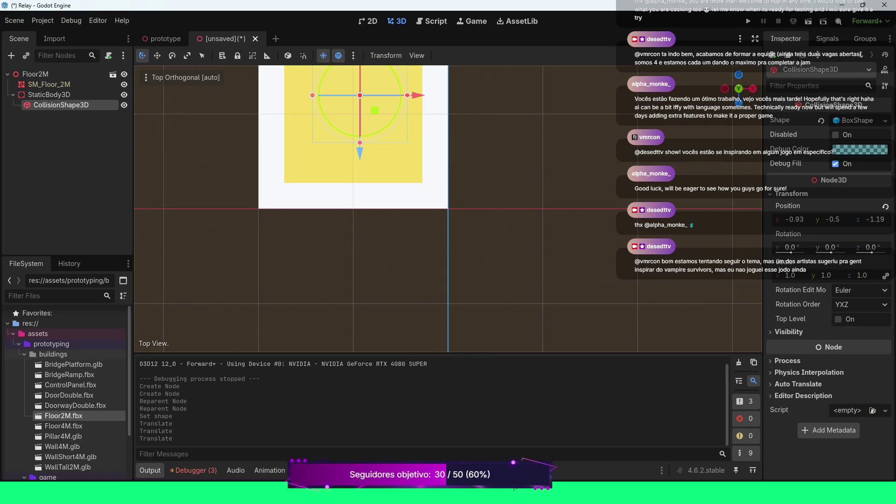
{"action": "key", "text": "f"}
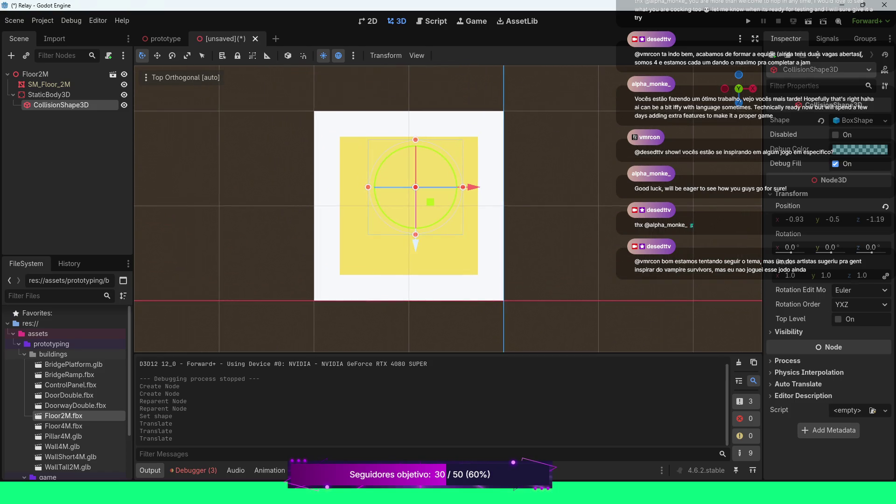
{"action": "left_click_drag", "start_coordinate": [415, 243], "coordinate": [416, 262]}
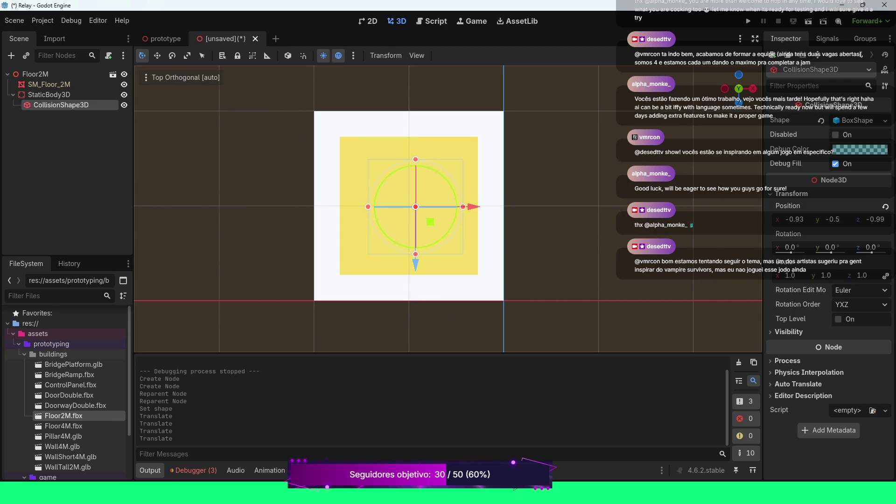
{"action": "left_click_drag", "start_coordinate": [472, 206], "coordinate": [467, 206]}
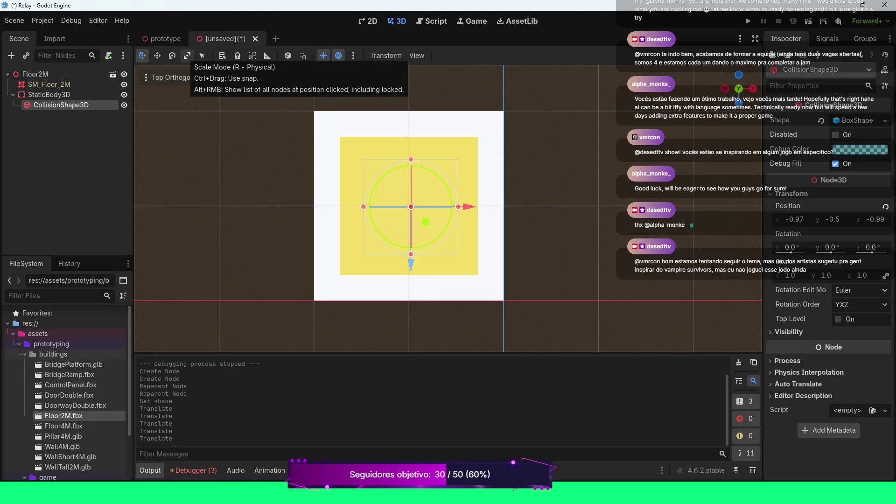
{"action": "left_click", "coordinate": [188, 56]}
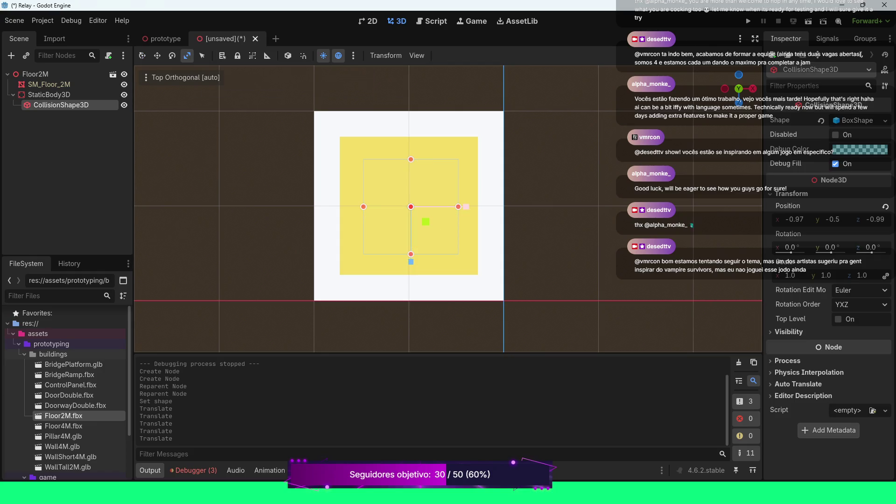
- Stretch the collision box along X and Z to nearly 2 by 2
{"action": "left_click_drag", "start_coordinate": [466, 206], "coordinate": [518, 206]}
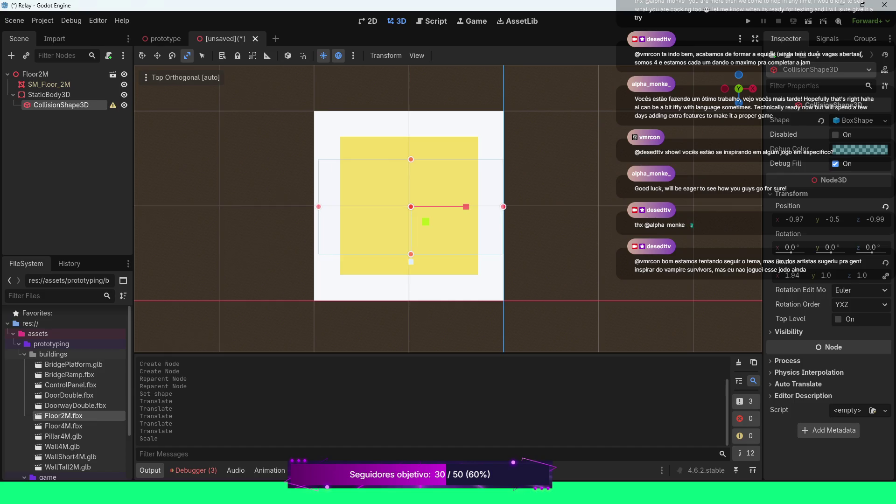
{"action": "left_click_drag", "start_coordinate": [411, 261], "coordinate": [411, 300]}
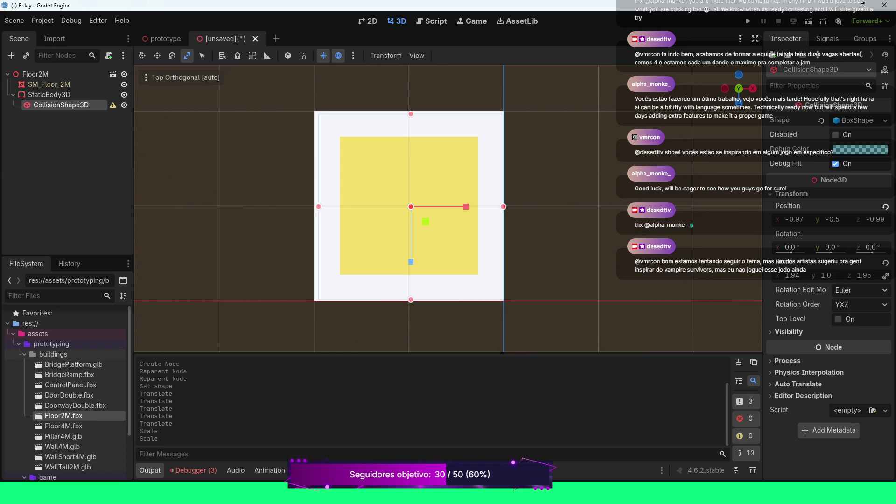
{"action": "left_click_drag", "start_coordinate": [866, 276], "coordinate": [885, 275]}
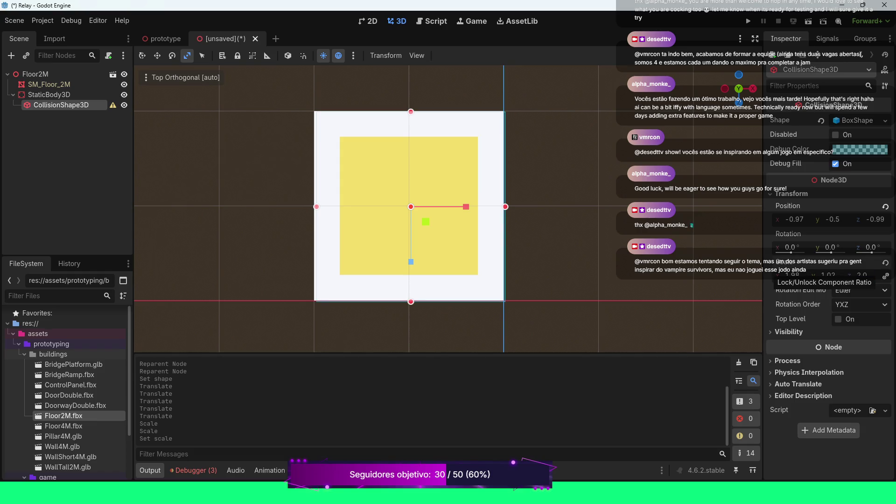
- Set the collision box scale exactly to X 2, Y 1, Z 2 in the Inspector
{"action": "left_click", "coordinate": [792, 276]}
{"action": "type", "text": "2"}
{"action": "key", "text": "Return"}
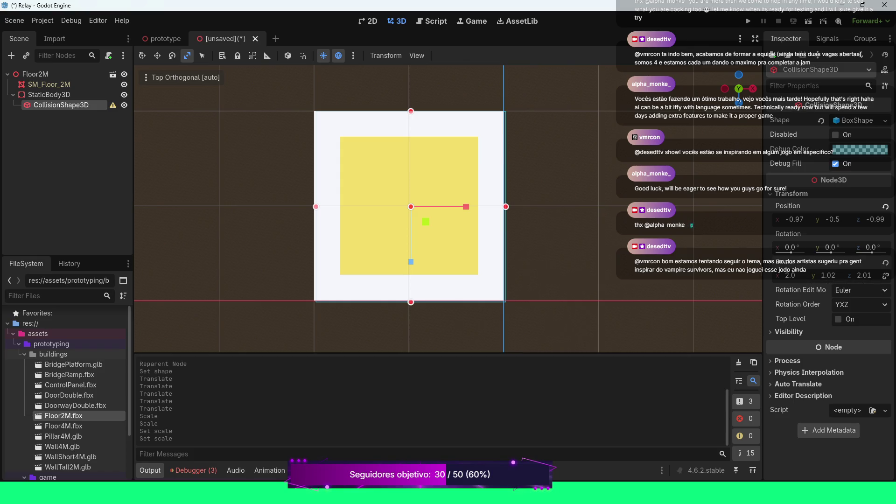
{"action": "left_click", "coordinate": [864, 275]}
{"action": "type", "text": "2"}
{"action": "key", "text": "Return"}
{"action": "left_click", "coordinate": [827, 276]}
{"action": "type", "text": "1"}
{"action": "key", "text": "Return"}
{"action": "key", "text": "w"}
{"action": "scroll", "coordinate": [448, 209], "scroll_direction": "up", "scroll_amount": 4}
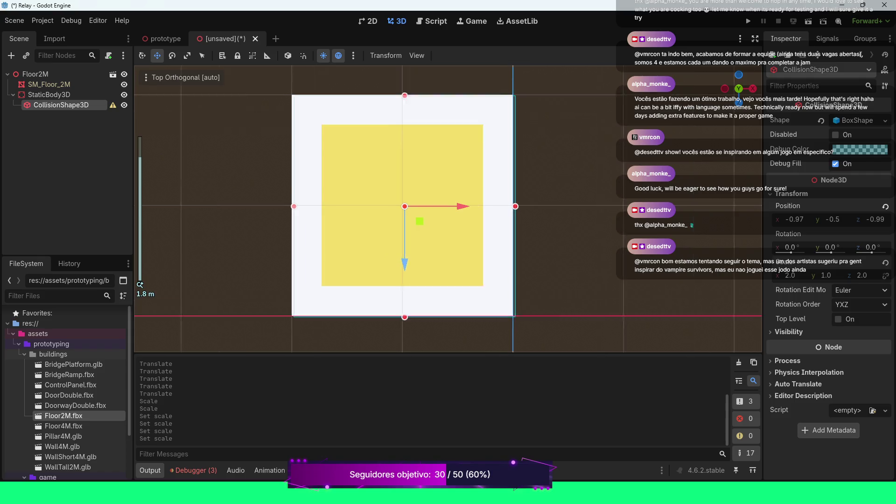
- Move the collision shape along X and set its X position to -1
{"action": "key", "text": "g"}
{"action": "key", "text": "x"}
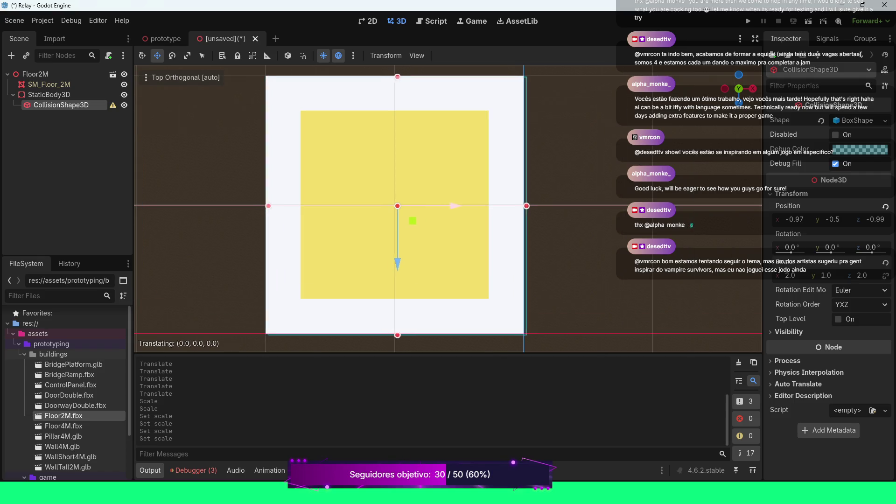
{"action": "key", "text": "Return"}
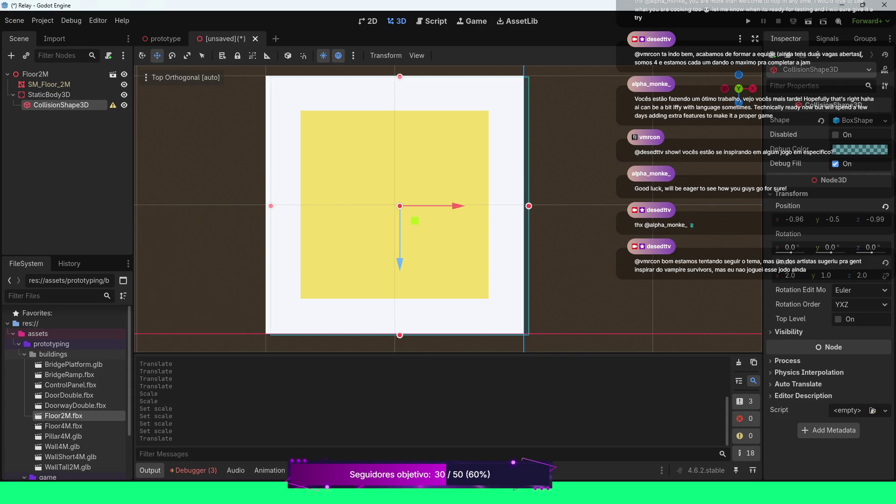
{"action": "left_click", "coordinate": [795, 219]}
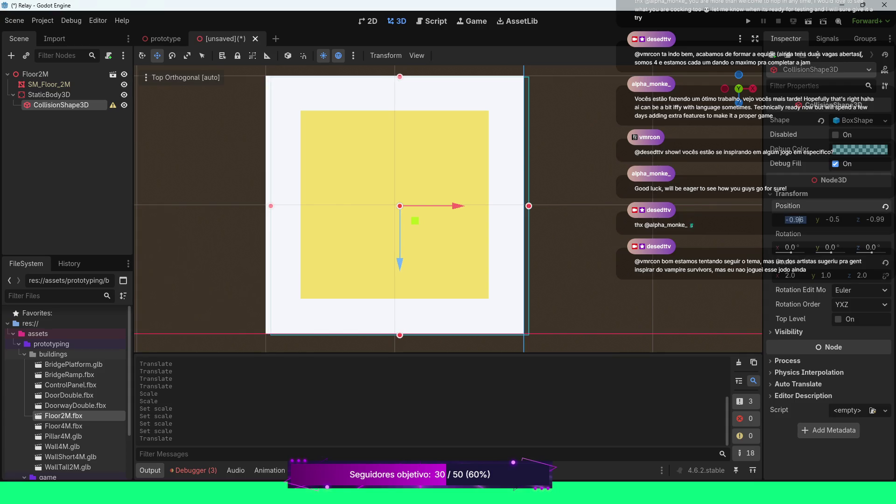
{"action": "type", "text": "-1"}
{"action": "key", "text": "Return"}
- Set the collision shape's Z position to -1 and orbit to check it from below
{"action": "scroll", "coordinate": [448, 208], "scroll_direction": "down", "scroll_amount": 2}
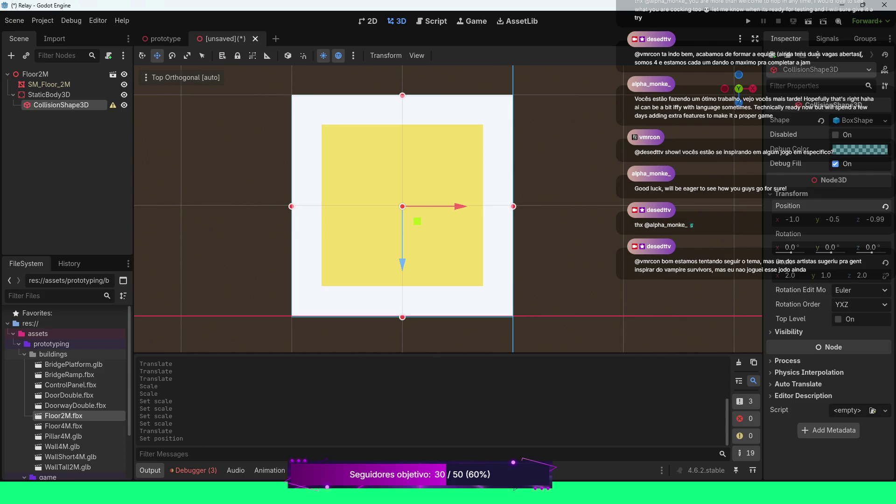
{"action": "left_click", "coordinate": [876, 219]}
{"action": "type", "text": "-1"}
{"action": "key", "text": "Return"}
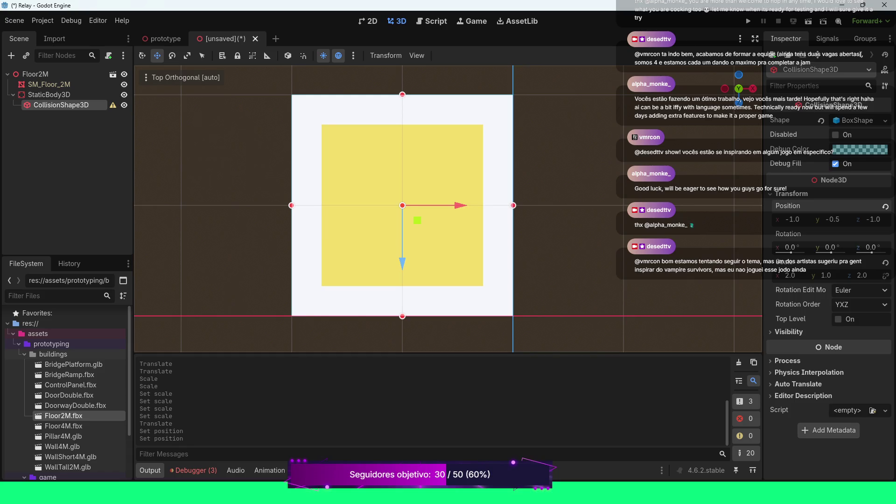
{"action": "scroll", "coordinate": [449, 209], "scroll_direction": "down", "scroll_amount": 2}
{"action": "mouse_move", "coordinate": [448, 208]}
{"action": "left_mouse_down"}
{"action": "mouse_move", "coordinate": [448, 178]}
{"action": "mouse_move", "coordinate": [448, 220]}
{"action": "mouse_move", "coordinate": [471, 219]}
{"action": "mouse_move", "coordinate": [472, 191]}
{"action": "left_mouse_up"}
{"action": "scroll", "coordinate": [448, 209], "scroll_direction": "up", "scroll_amount": 2}
{"action": "scroll", "coordinate": [448, 209], "scroll_direction": "down", "scroll_amount": 3}
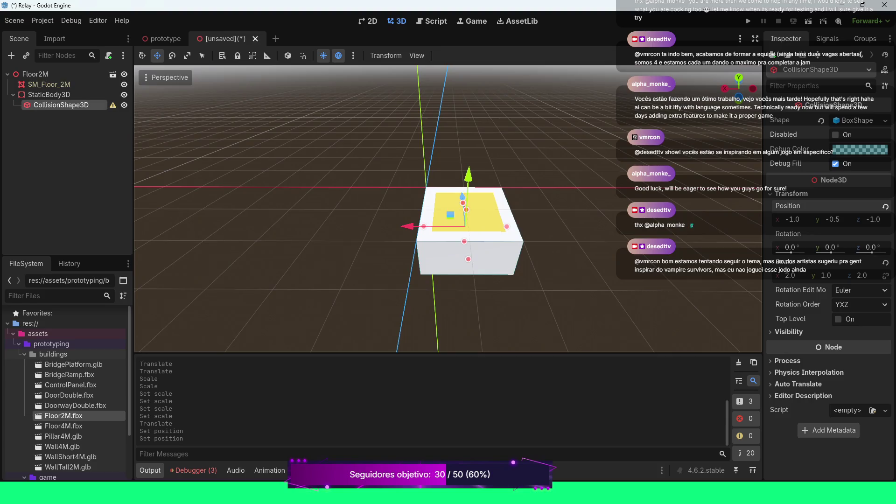
- Try a Y scale of 2 on the collision box and view it from above
{"action": "mouse_move", "coordinate": [113, 105]}
{"action": "left_click", "coordinate": [826, 275]}
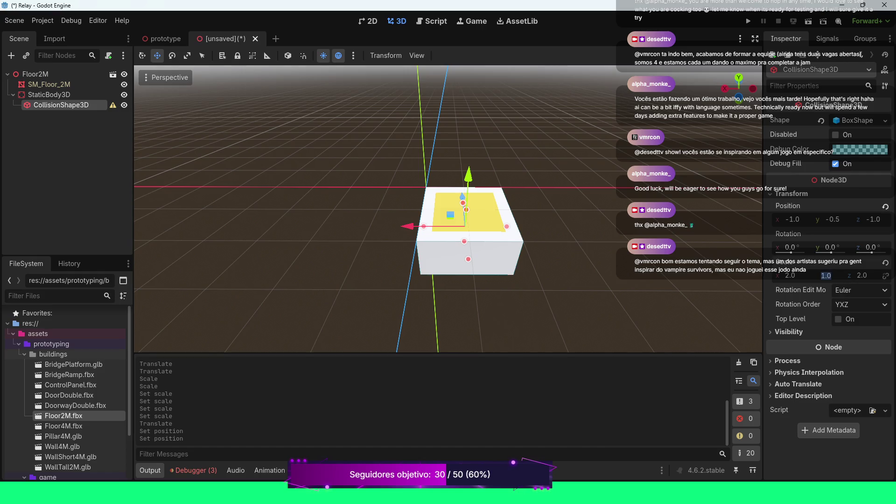
{"action": "type", "text": "2"}
{"action": "key", "text": "Return"}
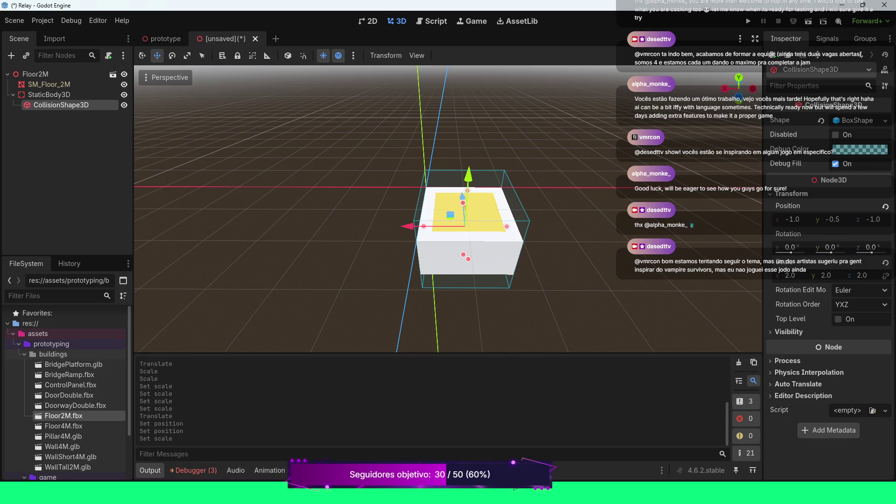
{"action": "scroll", "coordinate": [448, 208], "scroll_direction": "up", "scroll_amount": 5}
{"action": "left_click_drag", "start_coordinate": [448, 209], "coordinate": [455, 173]}
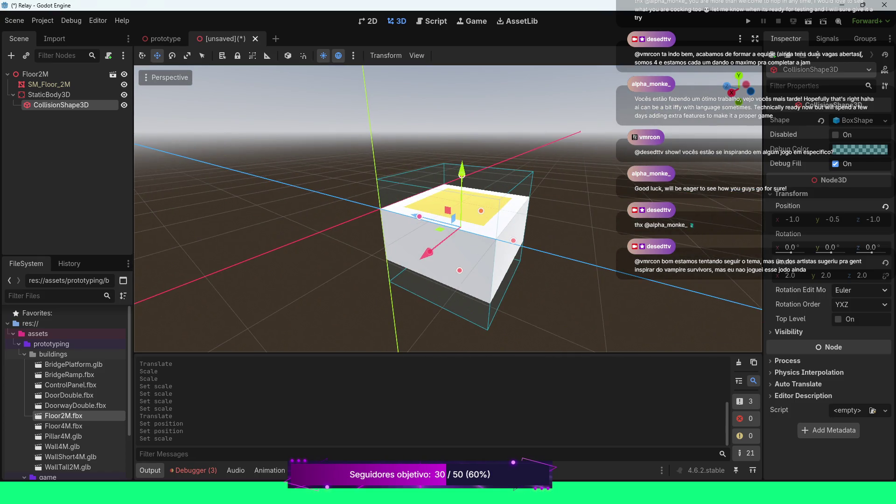
- Restore the collision box Y scale to 1 and start saving the scene as a new file
{"action": "left_click", "coordinate": [826, 276]}
{"action": "type", "text": "1"}
{"action": "key", "text": "Return"}
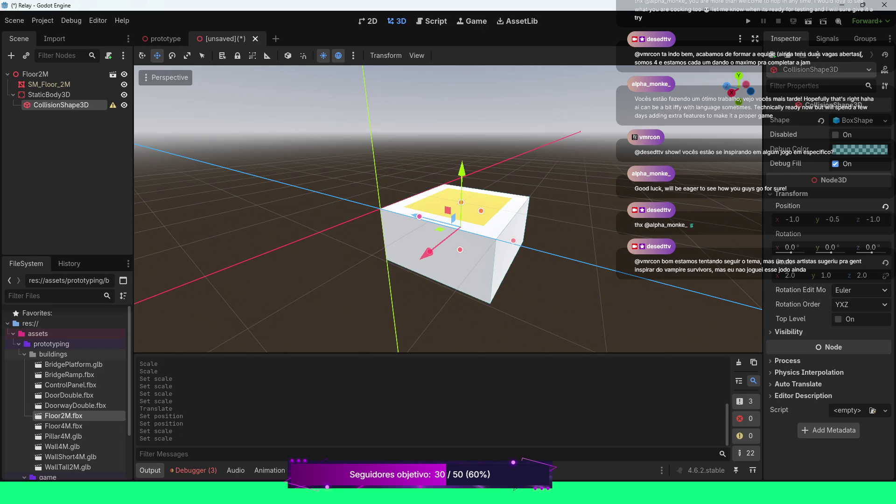
{"action": "mouse_move", "coordinate": [448, 210]}
{"action": "left_mouse_down"}
{"action": "mouse_move", "coordinate": [451, 101]}
{"action": "mouse_move", "coordinate": [451, 196]}
{"action": "left_mouse_up"}
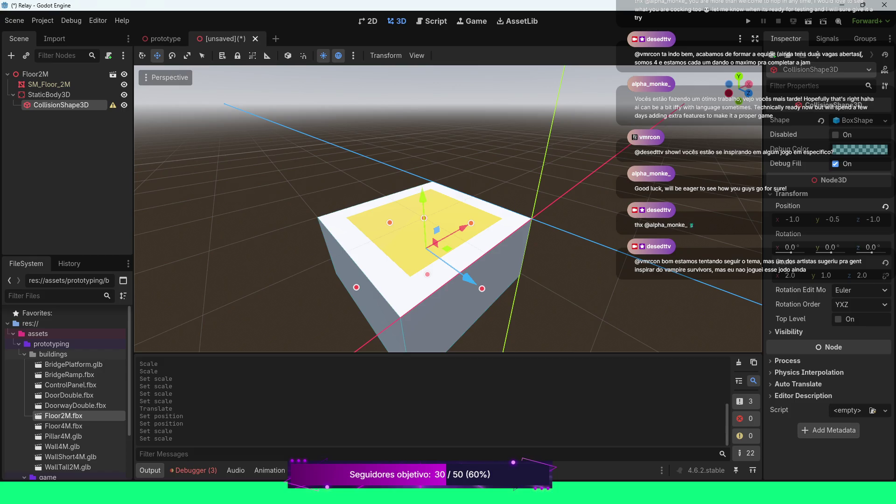
{"action": "key", "text": "ctrl+s"}
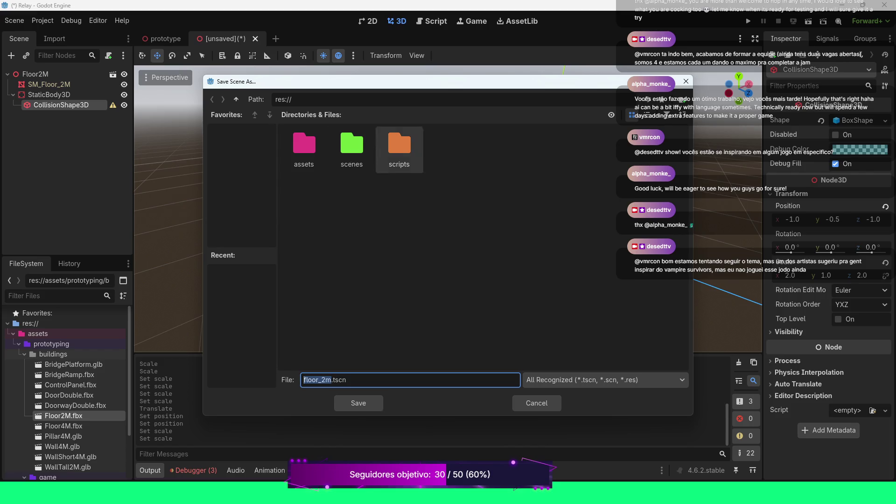
- Browse into the scenes and maps folders in the save dialog, returning to scenes
{"action": "double_click", "coordinate": [352, 145]}
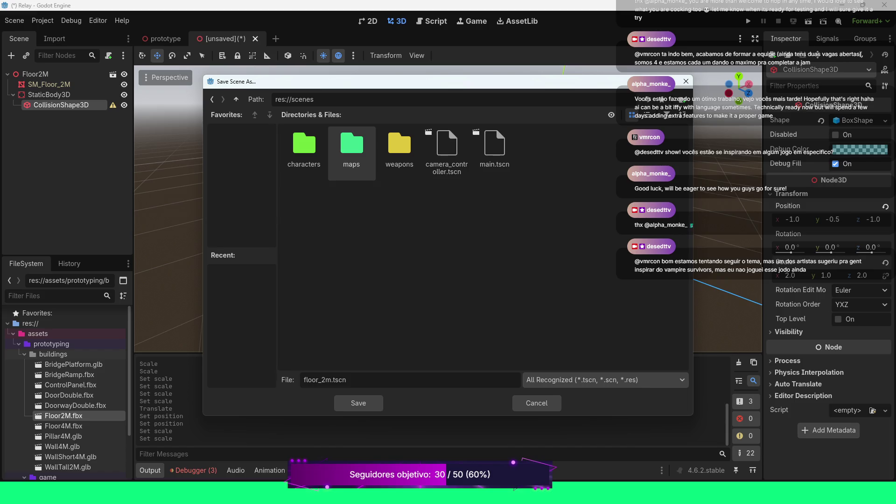
{"action": "double_click", "coordinate": [352, 145]}
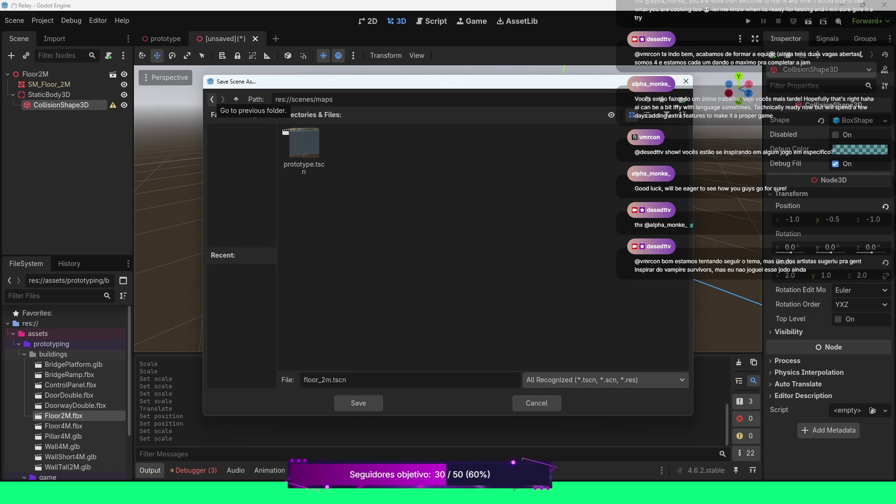
{"action": "left_click", "coordinate": [212, 99]}
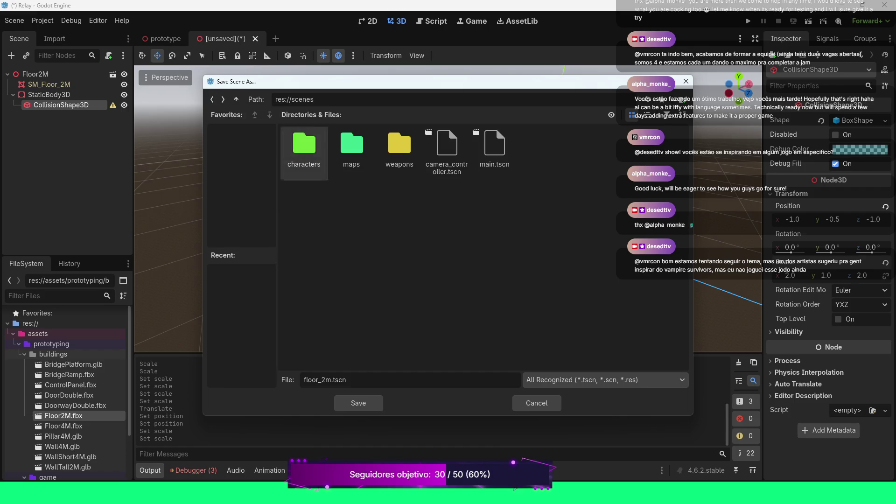
- Create a buildings folder in scenes and save the scene there as floor_2m.tscn
{"action": "right_click", "coordinate": [368, 200]}
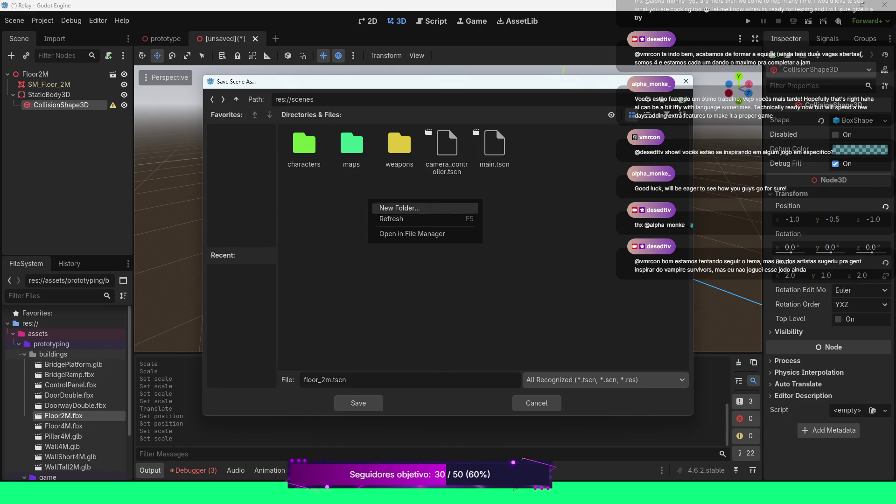
{"action": "left_click", "coordinate": [392, 209]}
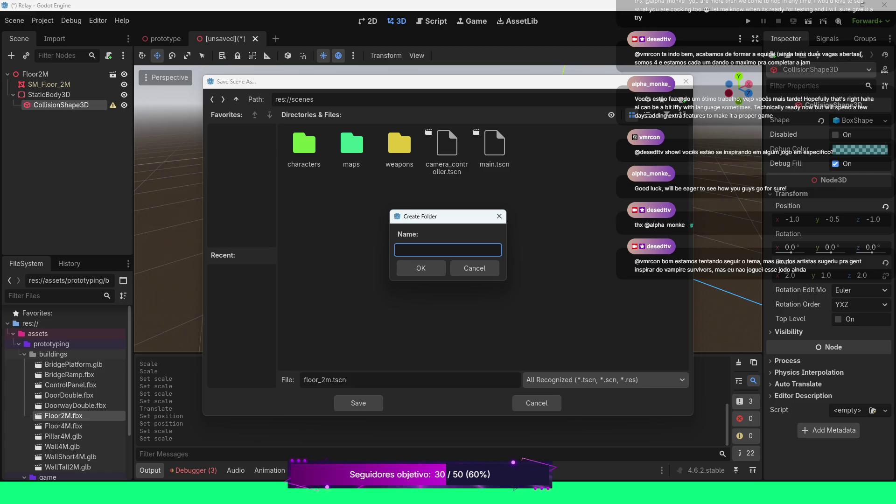
{"action": "type", "text": "building"}
{"action": "type", "text": "s"}
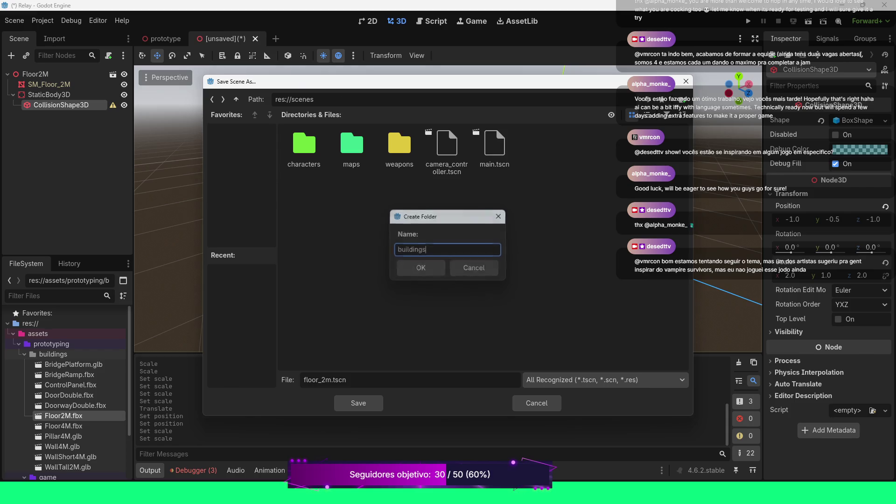
{"action": "key", "text": "Return"}
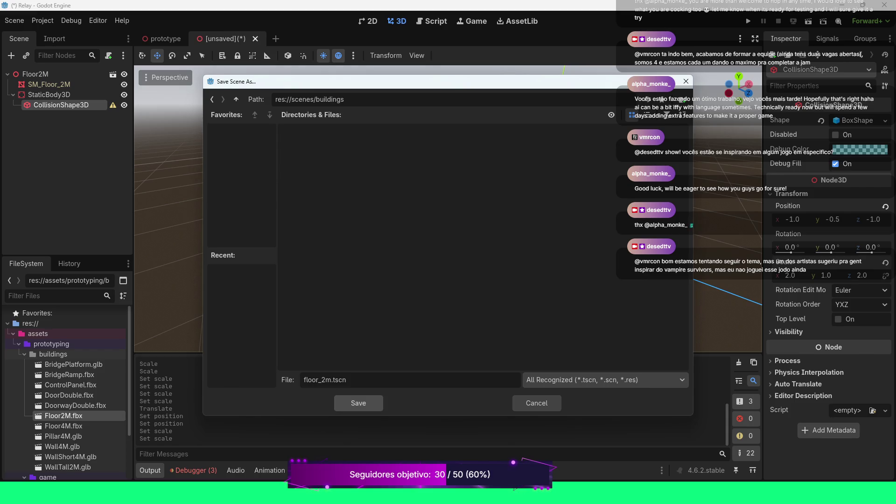
{"action": "left_click", "coordinate": [359, 403]}
{"action": "scroll", "coordinate": [448, 210], "scroll_direction": "down", "scroll_amount": 5}
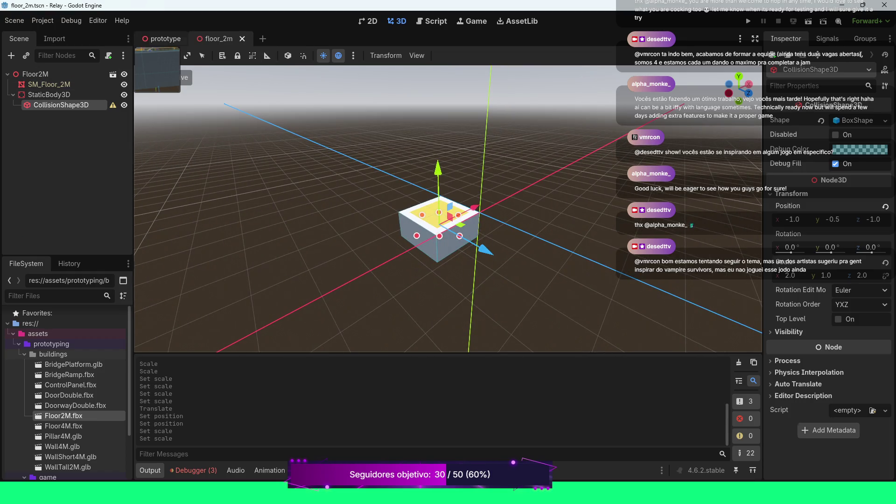
- In the prototype level, move the original Floor2M 7 units back along Z
{"action": "left_click", "coordinate": [163, 39]}
{"action": "scroll", "coordinate": [448, 209], "scroll_direction": "up", "scroll_amount": 5}
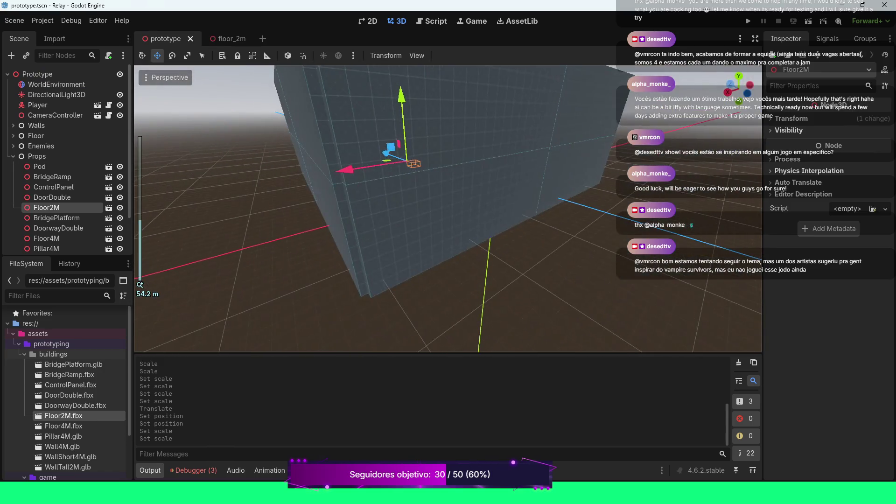
{"action": "scroll", "coordinate": [448, 209], "scroll_direction": "up", "scroll_amount": 4}
{"action": "scroll", "coordinate": [448, 209], "scroll_direction": "down", "scroll_amount": 4}
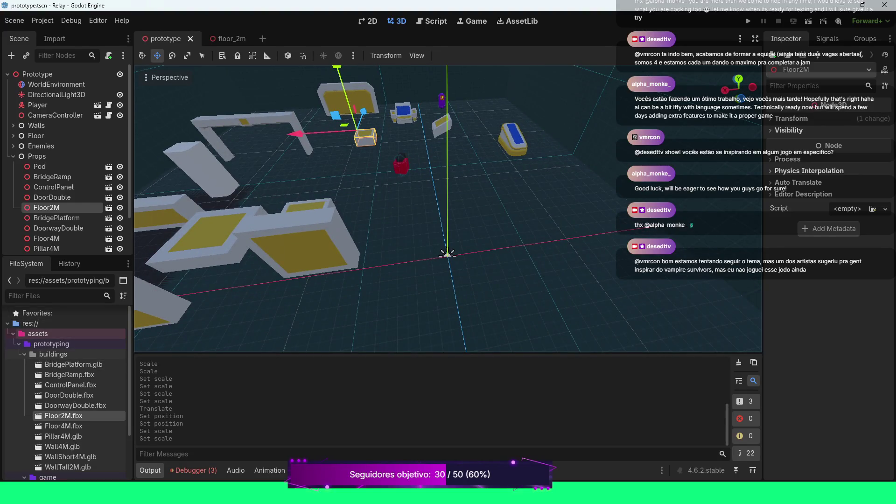
{"action": "left_click", "coordinate": [13, 334]}
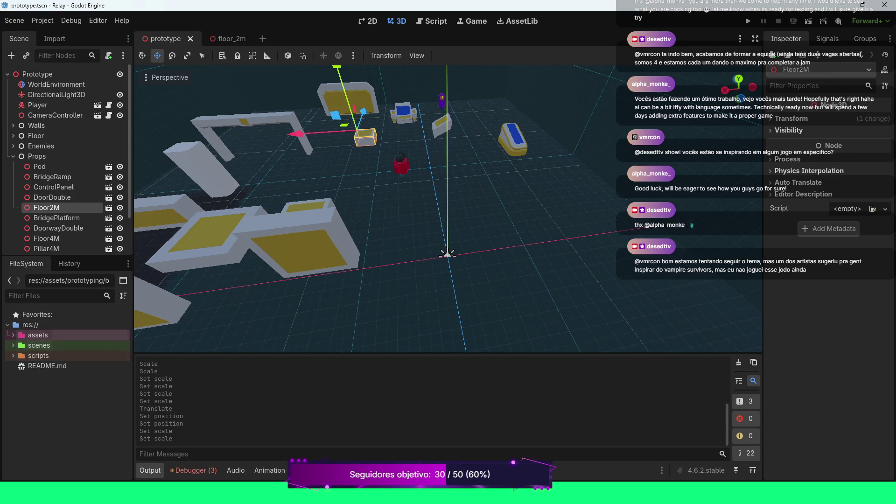
{"action": "left_click_drag", "start_coordinate": [363, 112], "coordinate": [354, 138]}
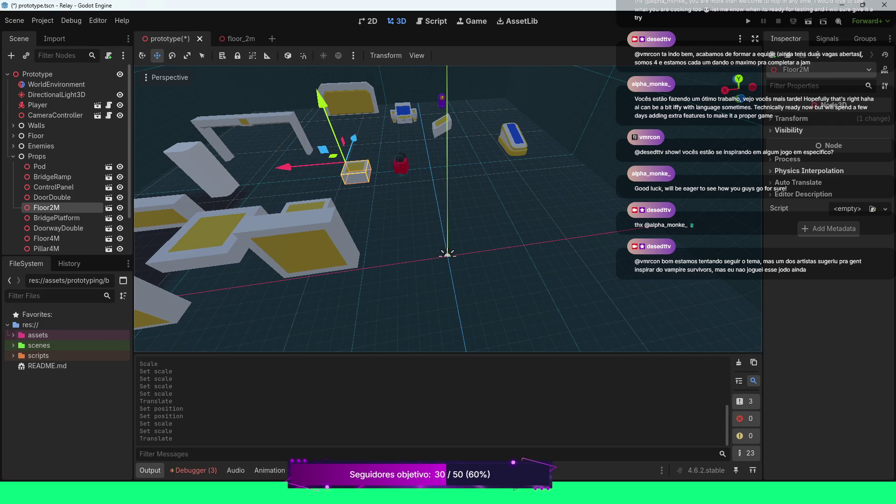
- Drag floor_2m.tscn from scenes/buildings into the viewport to instance it in the level
{"action": "left_click", "coordinate": [14, 345]}
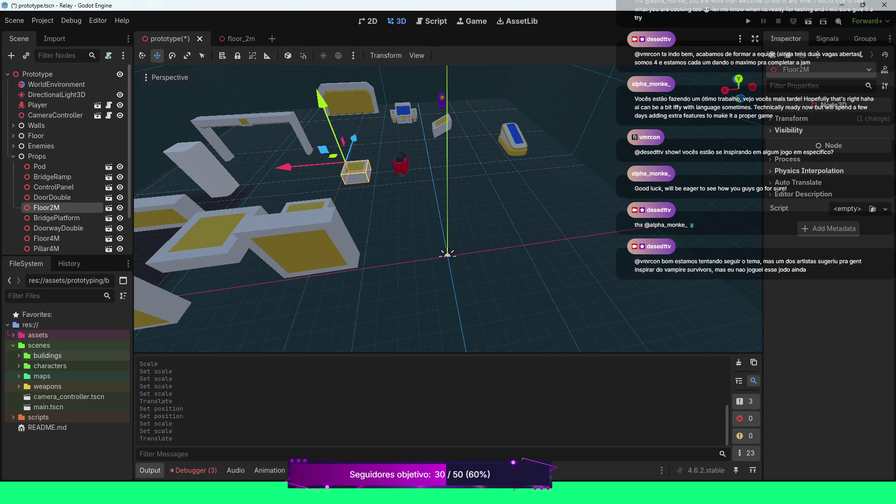
{"action": "left_click", "coordinate": [18, 356]}
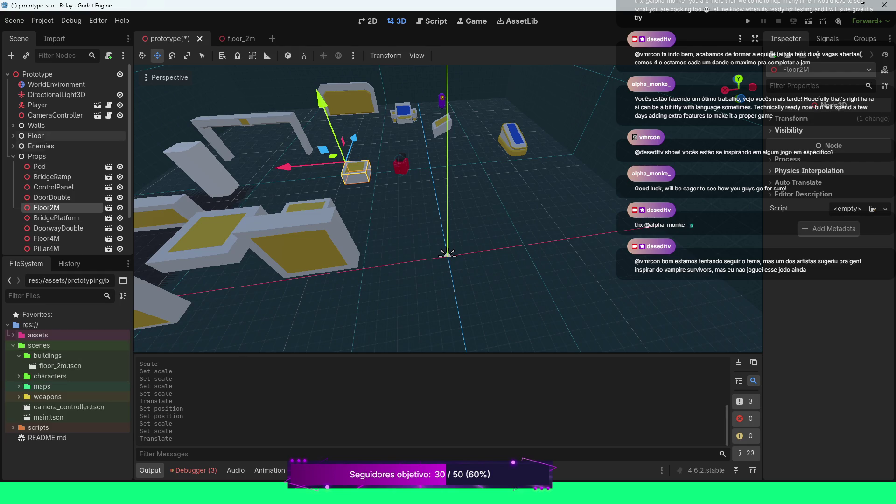
{"action": "left_click", "coordinate": [37, 157]}
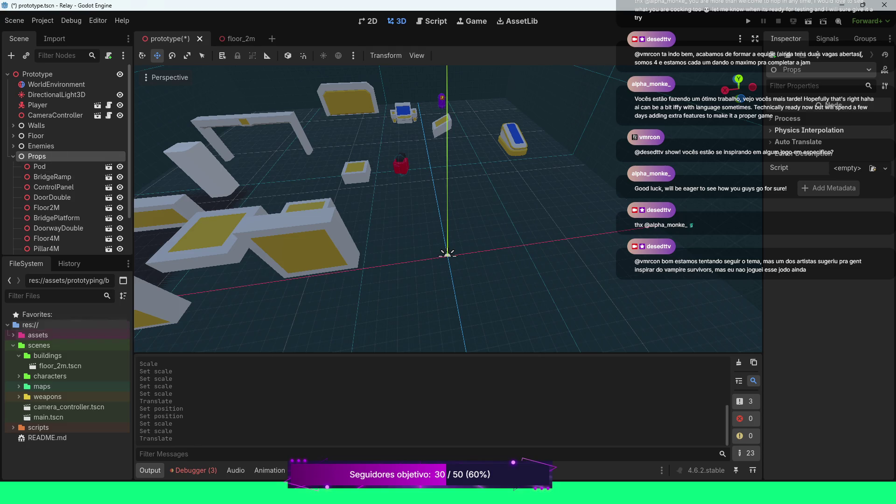
{"action": "mouse_move", "coordinate": [60, 366]}
{"action": "left_mouse_down"}
{"action": "mouse_move", "coordinate": [450, 253]}
{"action": "mouse_move", "coordinate": [501, 194]}
{"action": "mouse_move", "coordinate": [454, 173]}
{"action": "mouse_move", "coordinate": [436, 198]}
{"action": "left_mouse_up"}
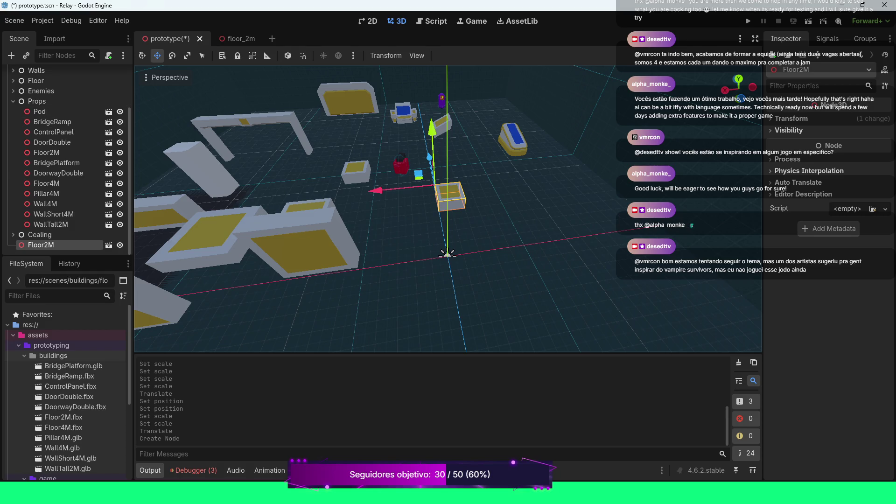
- Frame the new Floor2M instance and BridgePlatform, then select Floor4M and Floor4M.fbx
{"action": "key", "text": "f"}
{"action": "scroll", "coordinate": [448, 209], "scroll_direction": "down", "scroll_amount": 5}
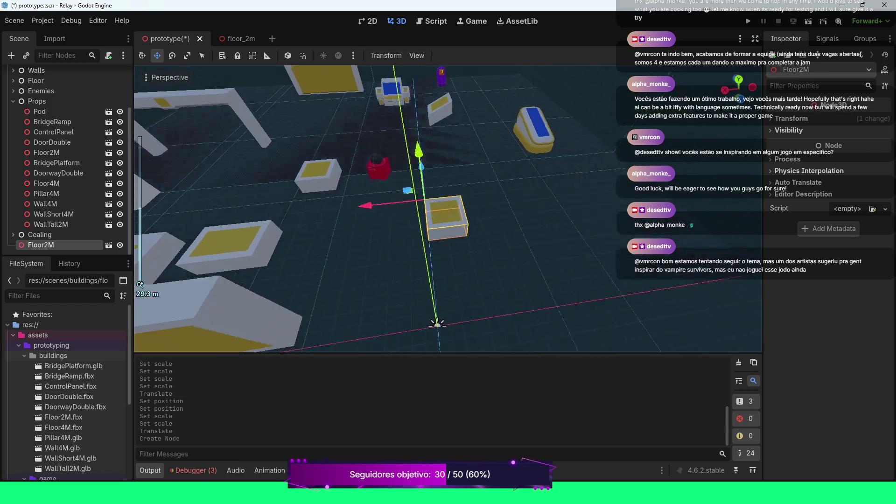
{"action": "left_click", "coordinate": [56, 163]}
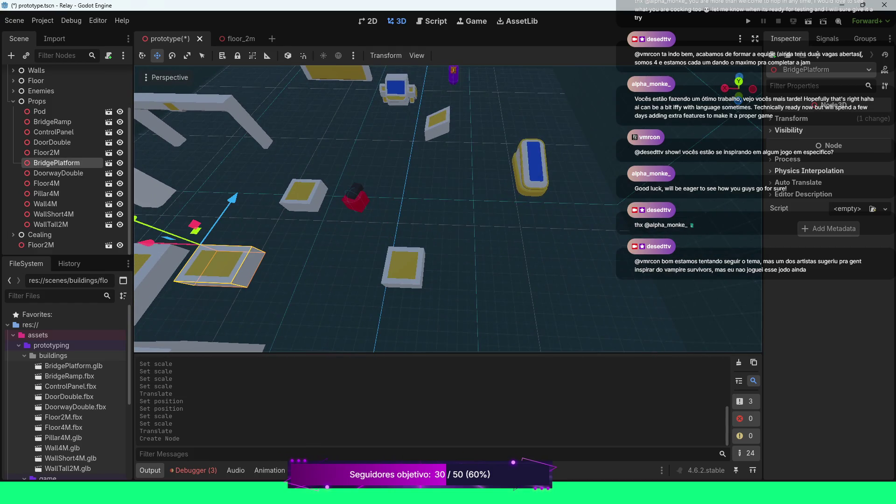
{"action": "key", "text": "f"}
{"action": "scroll", "coordinate": [448, 208], "scroll_direction": "down", "scroll_amount": 5}
{"action": "left_click", "coordinate": [46, 183]}
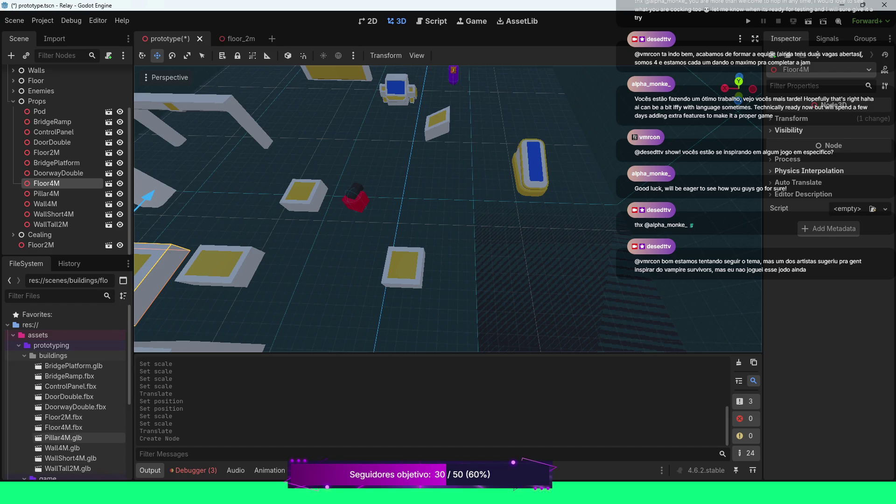
{"action": "left_click", "coordinate": [64, 427]}
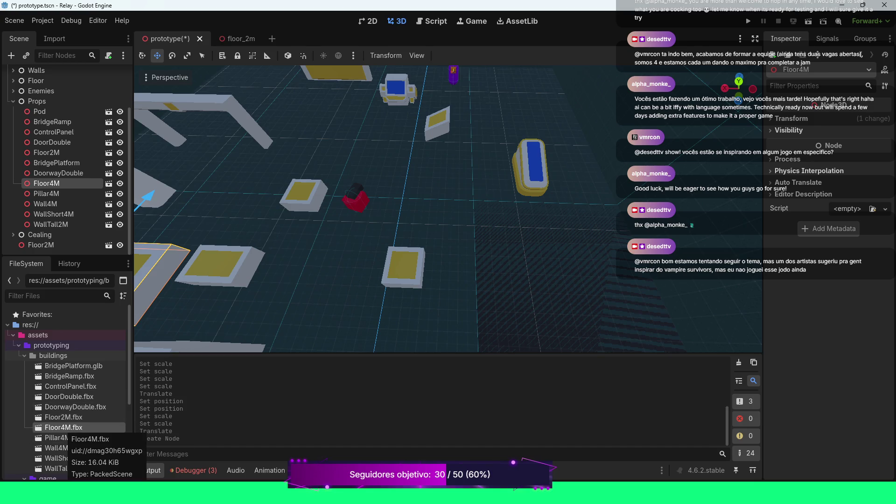
- Create a new inherited scene from Floor4M.fbx and select its Floor4M root node
{"action": "right_click", "coordinate": [58, 427]}
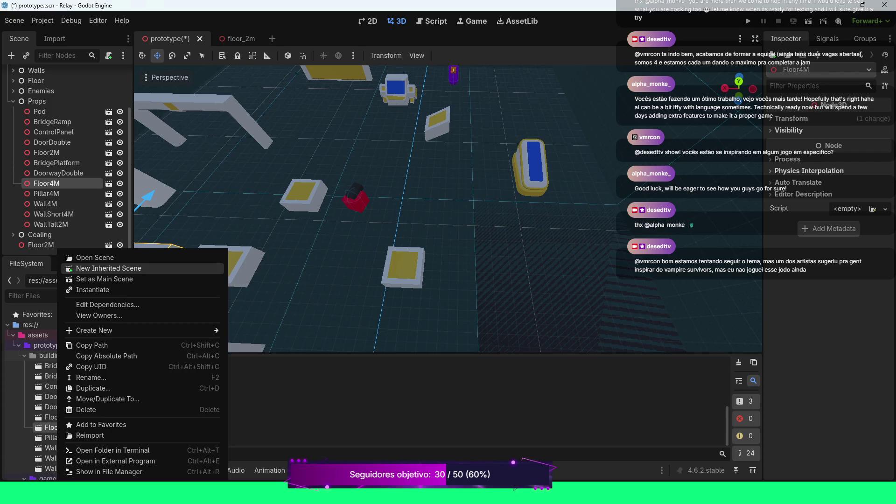
{"action": "left_click", "coordinate": [109, 268]}
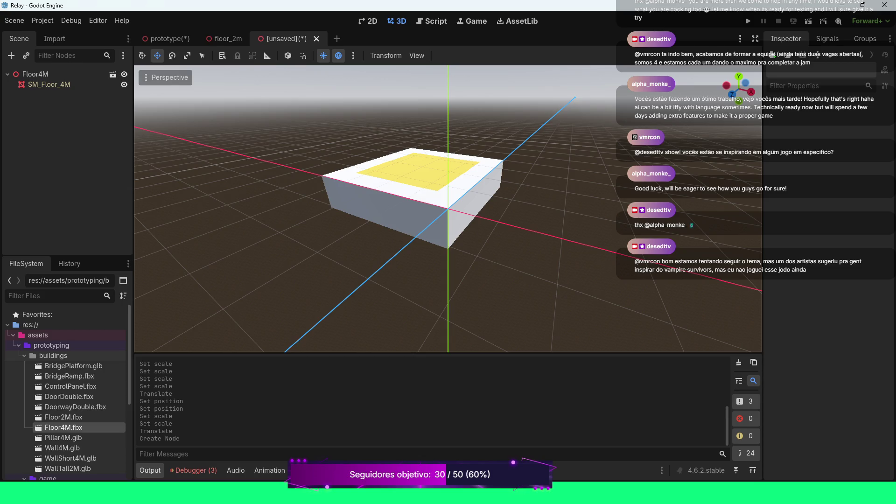
{"action": "left_click", "coordinate": [46, 75]}
- Add a StaticBody3D child under the Floor4M root and check its configuration warning
{"action": "right_click", "coordinate": [47, 74]}
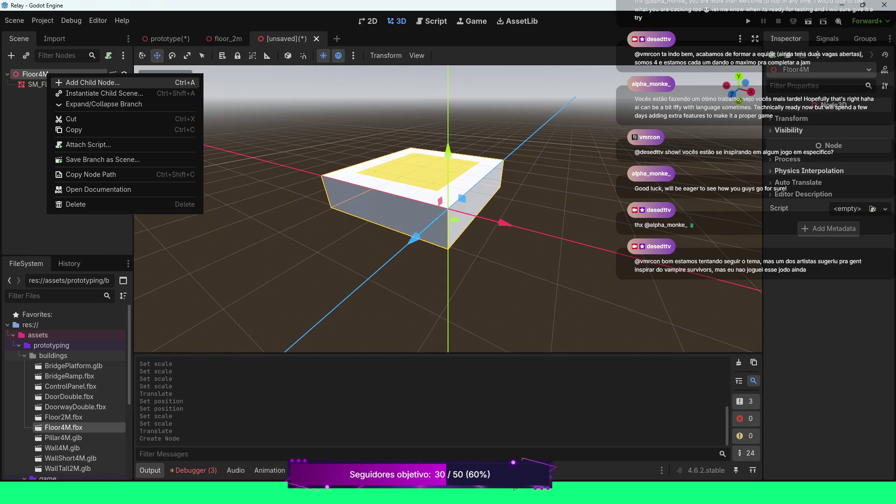
{"action": "left_click", "coordinate": [84, 82]}
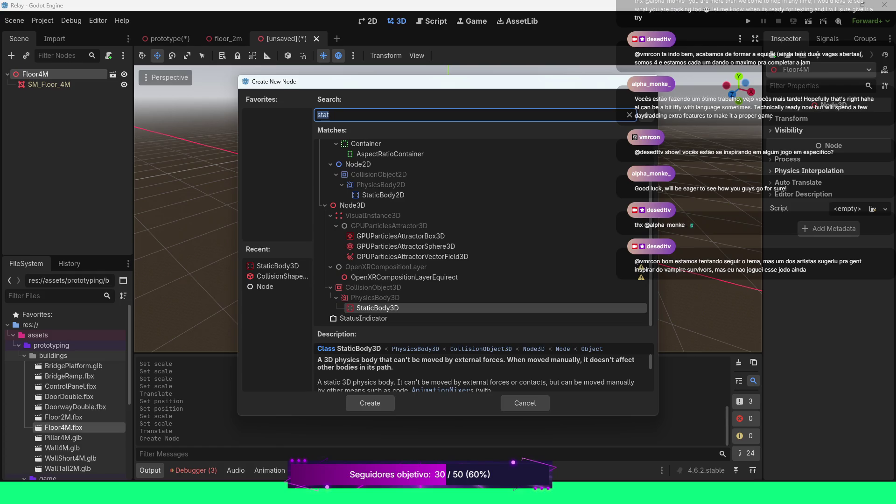
{"action": "double_click", "coordinate": [278, 266]}
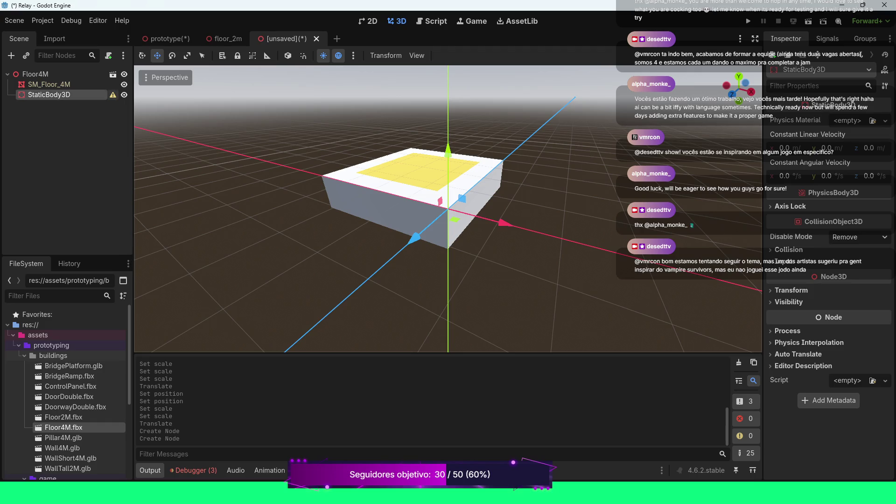
{"action": "left_click", "coordinate": [113, 95]}
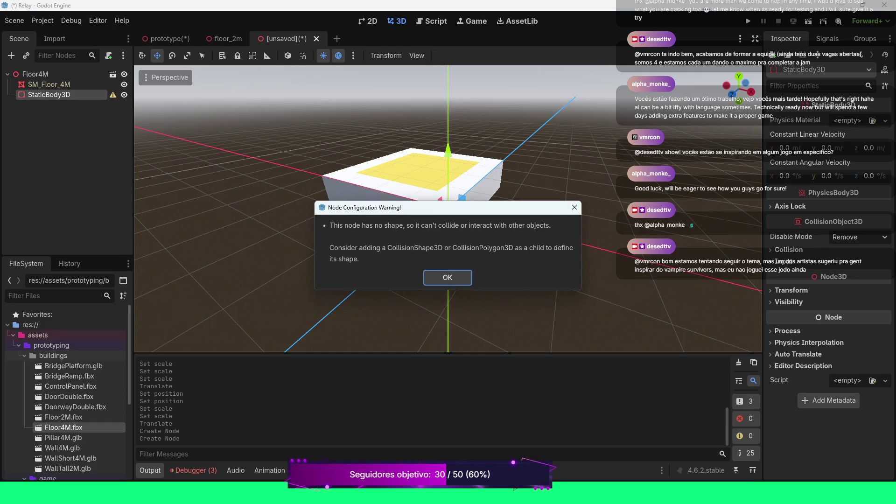
{"action": "left_click", "coordinate": [448, 277]}
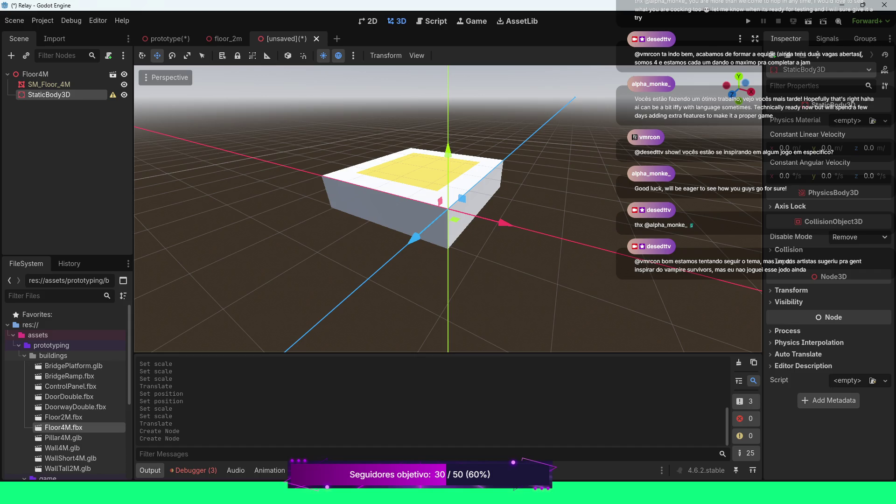
- Add a CollisionShape3D under StaticBody3D and show its Shape type options
{"action": "mouse_move", "coordinate": [113, 94]}
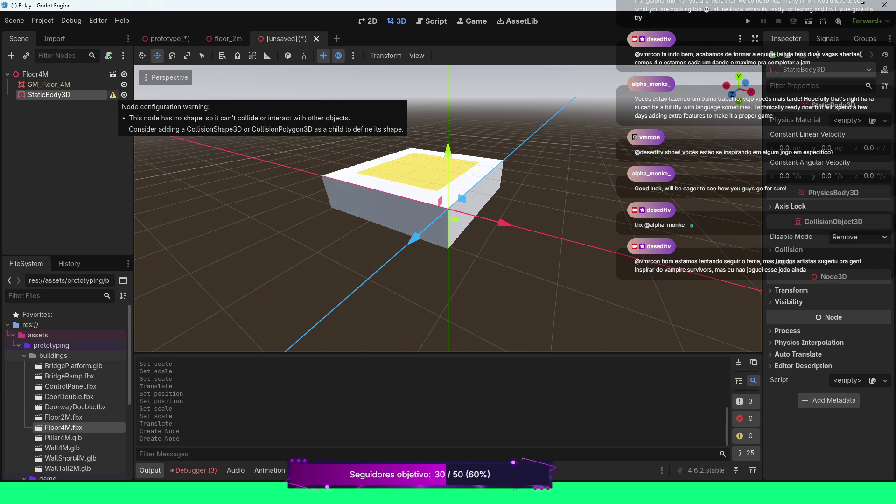
{"action": "right_click", "coordinate": [70, 95]}
{"action": "left_click", "coordinate": [108, 103]}
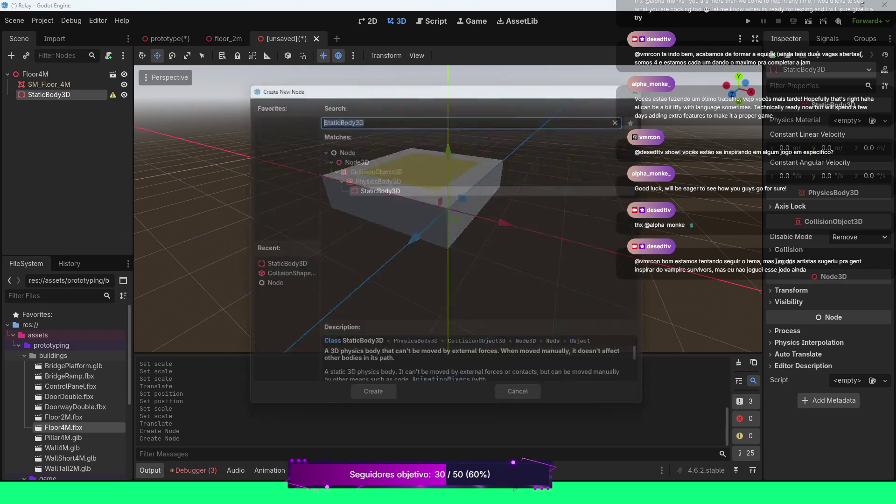
{"action": "left_click", "coordinate": [283, 276]}
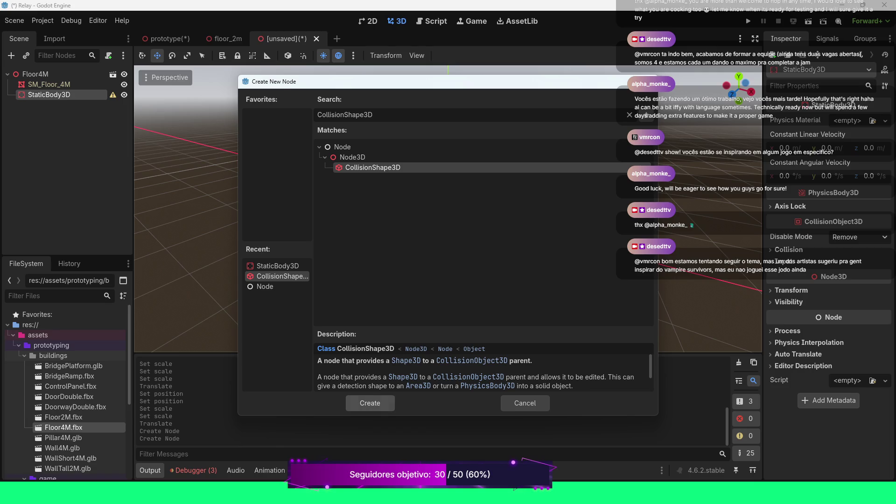
{"action": "left_click", "coordinate": [370, 403]}
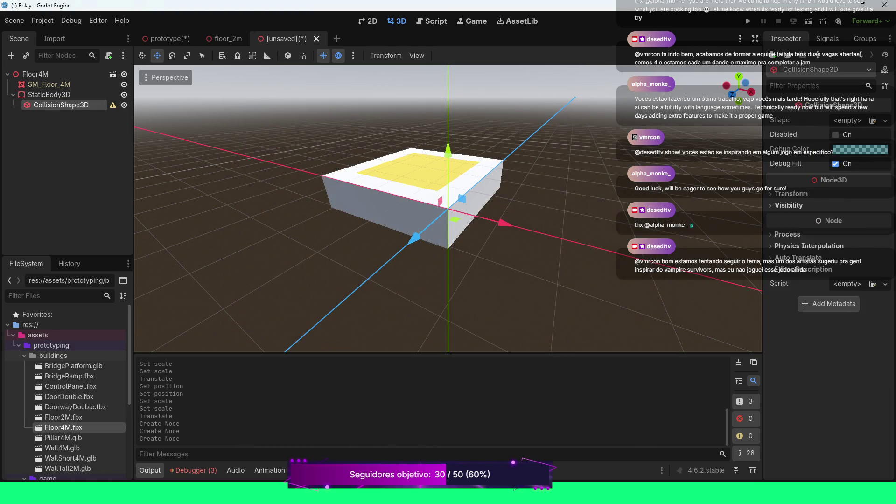
{"action": "left_click", "coordinate": [885, 121]}
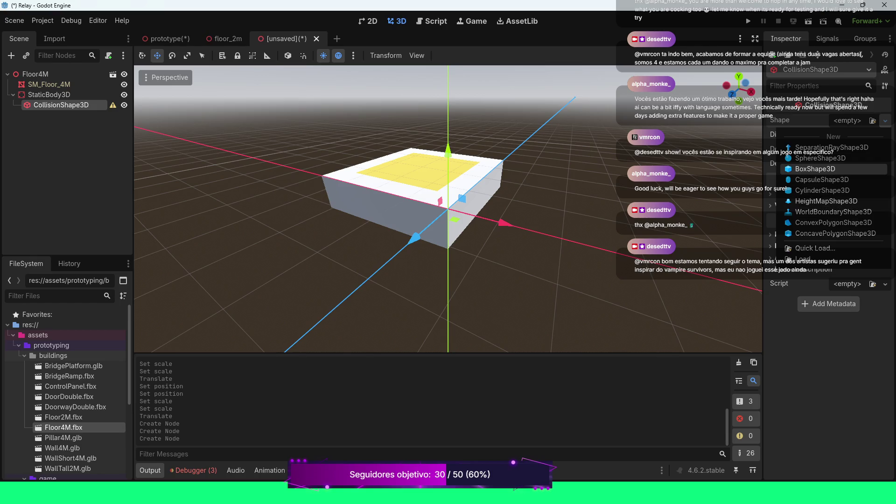
- Assign a BoxShape3D to the collision node and view it along the Z axis
{"action": "left_click", "coordinate": [814, 169]}
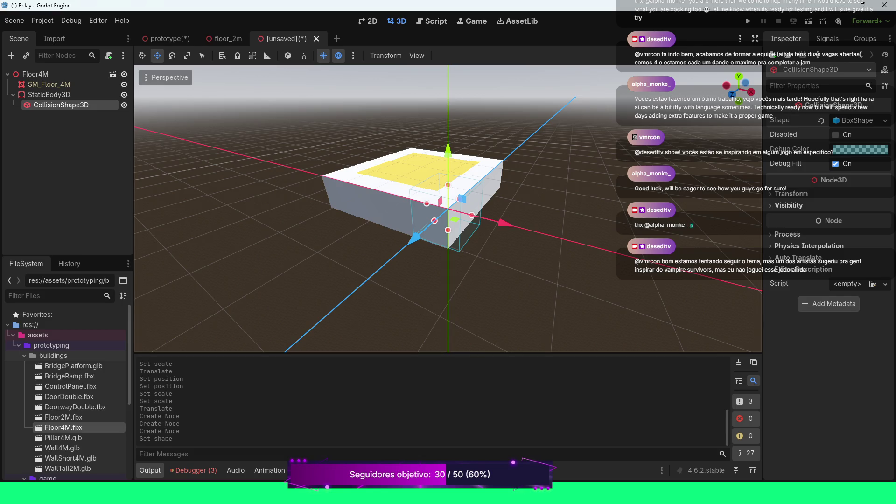
{"action": "key", "text": "KP_4"}
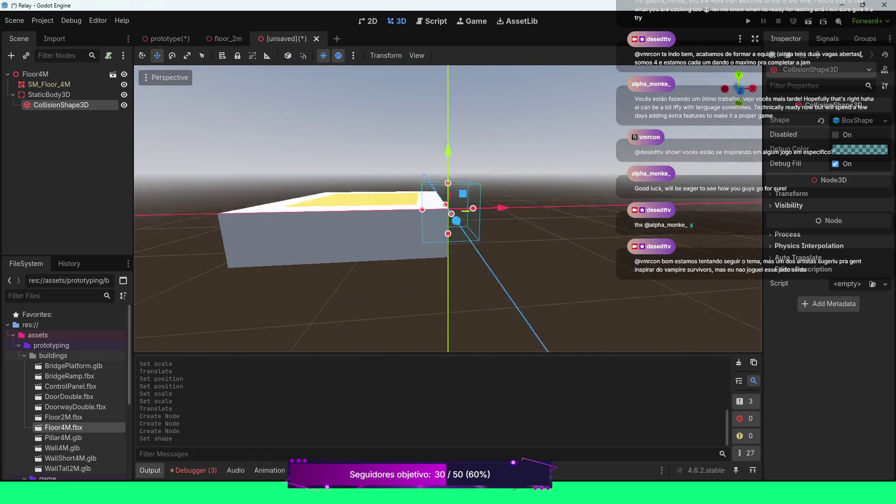
{"action": "left_click_drag", "start_coordinate": [448, 150], "coordinate": [448, 150]}
- Set the collision box's Transform Position Y to -0.5
{"action": "left_click", "coordinate": [791, 193]}
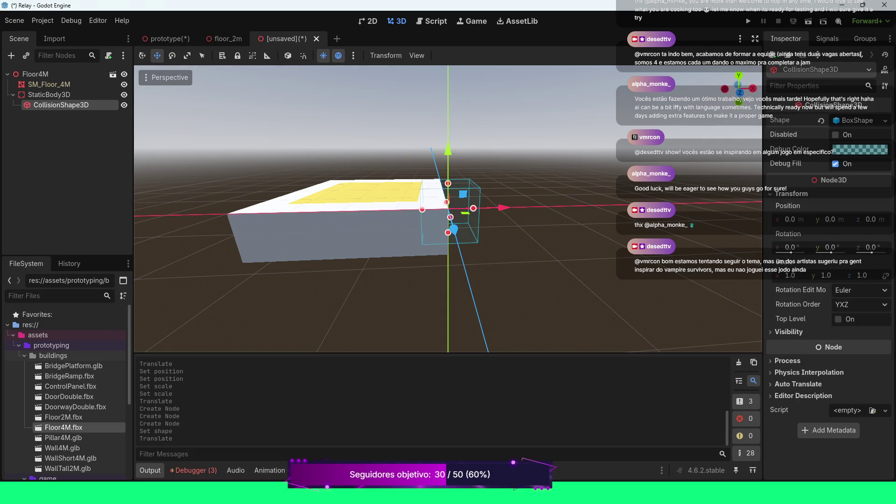
{"action": "left_click", "coordinate": [830, 219]}
{"action": "type", "text": ".5"}
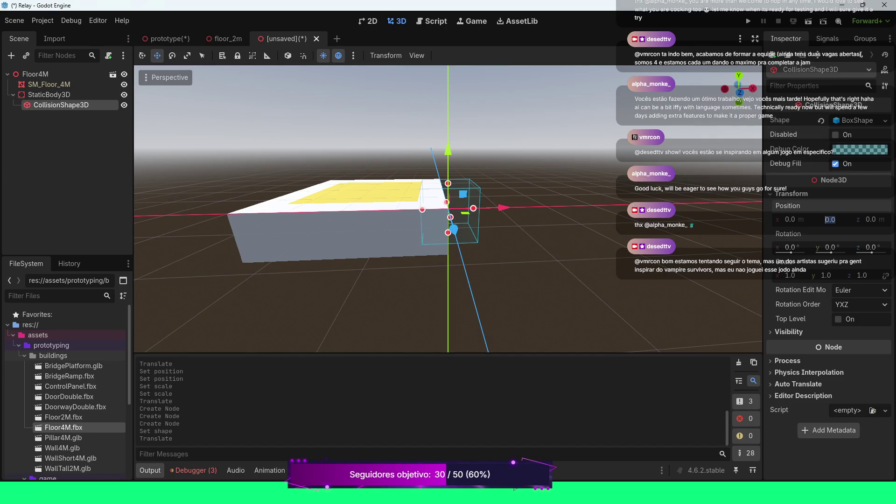
{"action": "key", "text": "Return"}
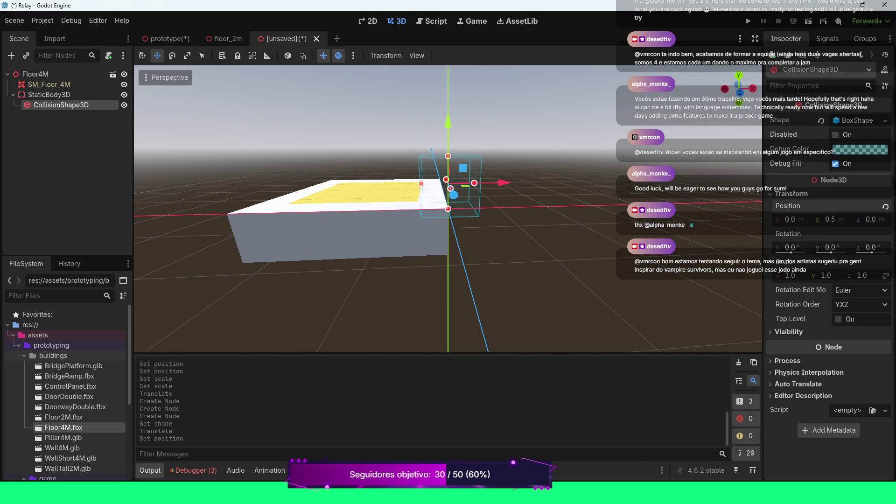
{"action": "left_click", "coordinate": [830, 219]}
{"action": "key", "text": "Home"}
{"action": "type", "text": "-"}
{"action": "key", "text": "Return"}
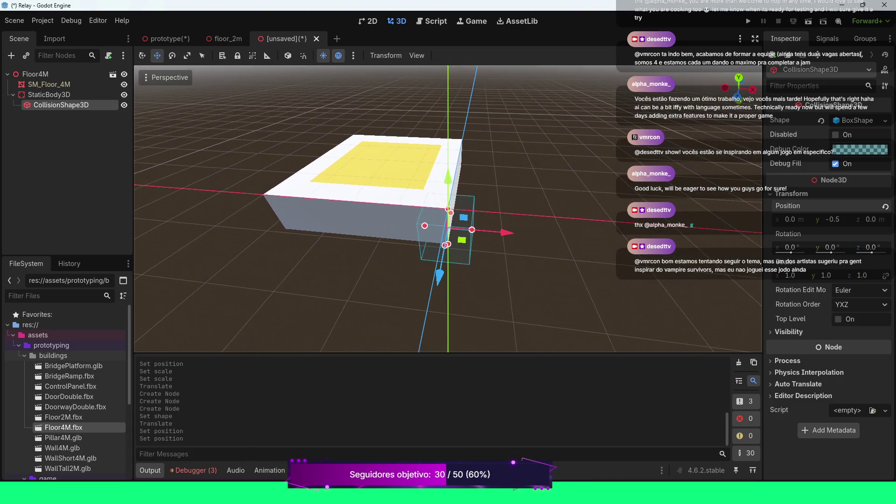
- Drag the collision box along Z and switch the viewport to Top View
{"action": "left_click_drag", "start_coordinate": [416, 270], "coordinate": [455, 217]}
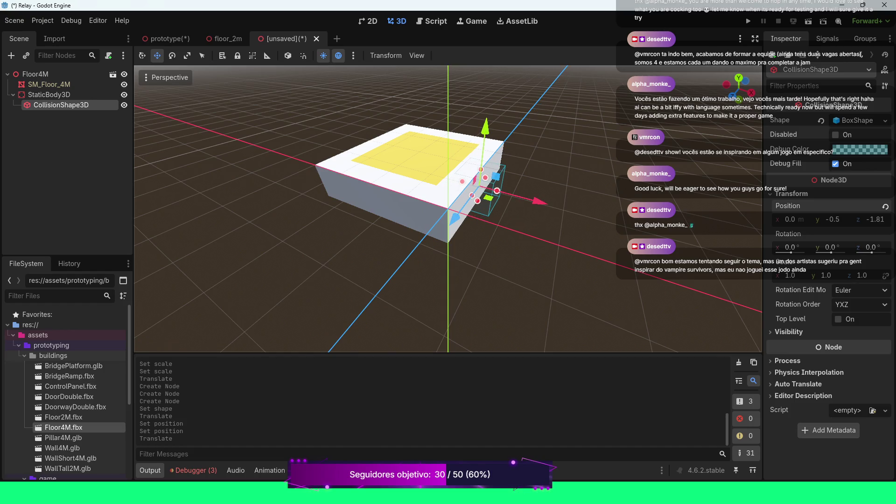
{"action": "left_click", "coordinate": [166, 77]}
{"action": "left_click", "coordinate": [177, 93]}
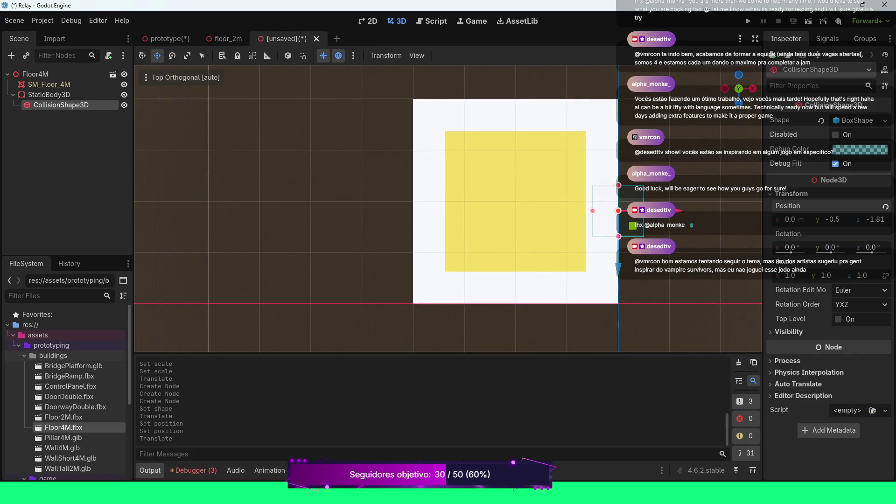
- Drag the collision box toward the floor centre and scale it to 4 on X and Z
{"action": "mouse_move", "coordinate": [679, 211]}
{"action": "left_mouse_down"}
{"action": "mouse_move", "coordinate": [566, 211]}
{"action": "mouse_move", "coordinate": [576, 211]}
{"action": "left_mouse_up"}
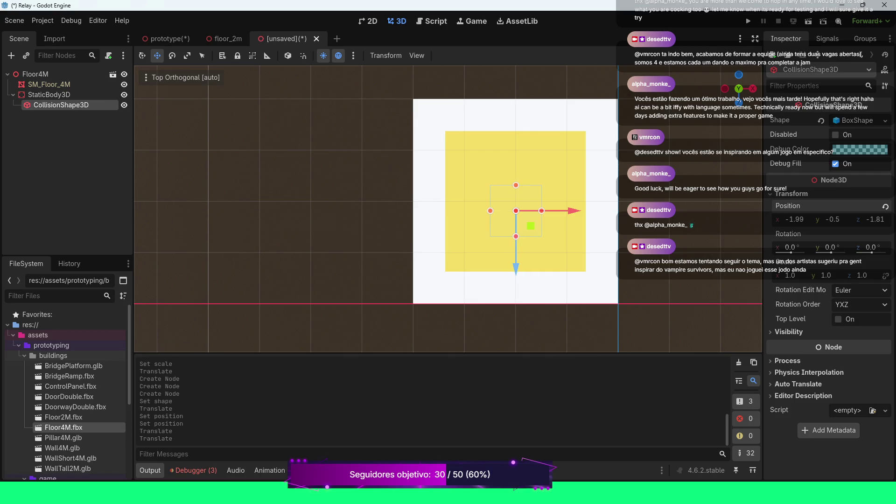
{"action": "left_click_drag", "start_coordinate": [515, 257], "coordinate": [516, 245]}
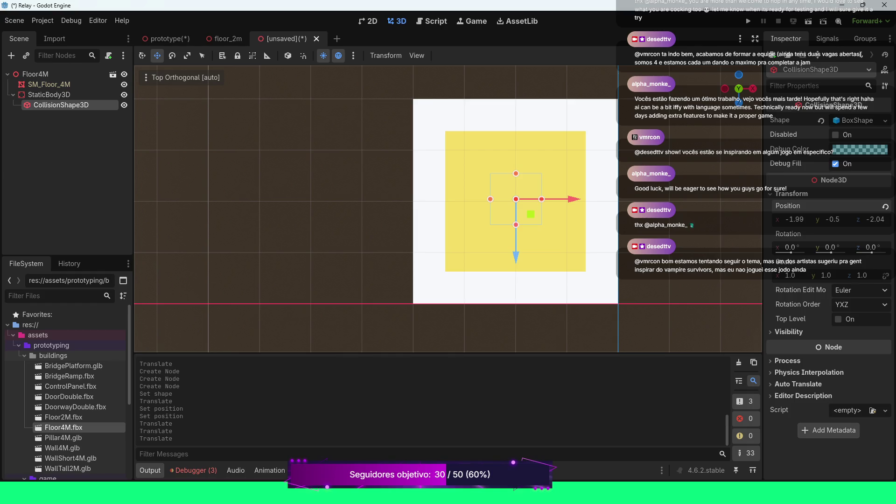
{"action": "left_click", "coordinate": [790, 275]}
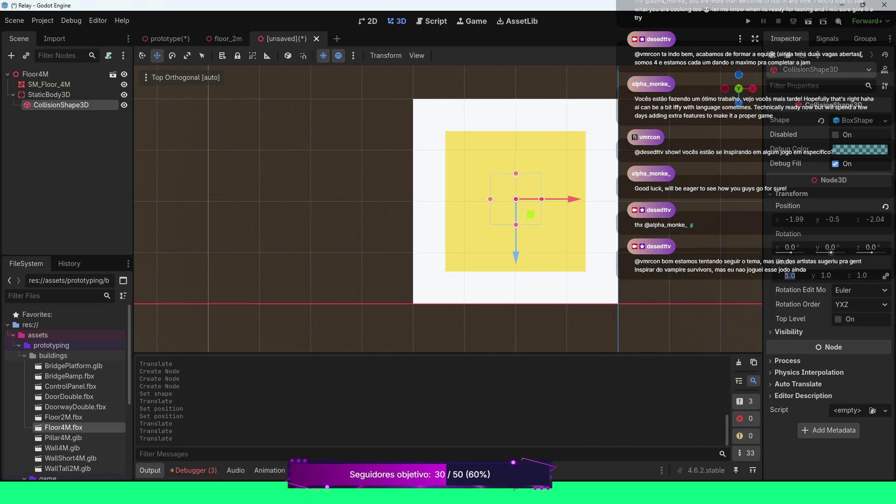
{"action": "key", "text": "Return"}
{"action": "left_click", "coordinate": [791, 275]}
{"action": "type", "text": "2"}
{"action": "key", "text": "Return"}
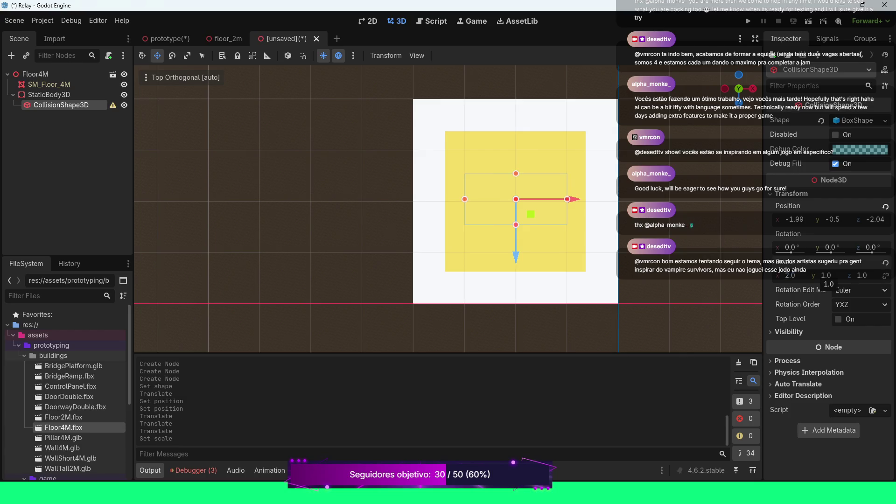
{"action": "left_click", "coordinate": [790, 275]}
{"action": "type", "text": "4"}
{"action": "key", "text": "Return"}
{"action": "left_click", "coordinate": [862, 276]}
{"action": "type", "text": "4"}
{"action": "key", "text": "Return"}
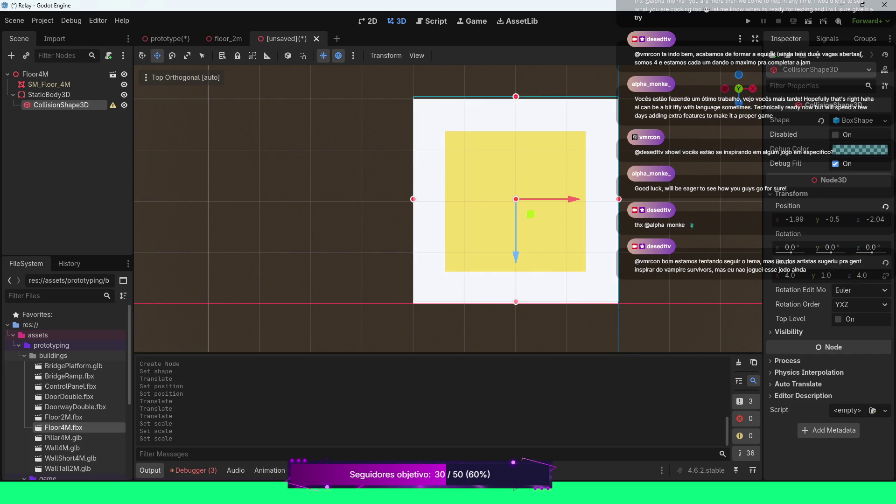
- Set the collision box's Position X and Z both to -2
{"action": "left_click", "coordinate": [795, 219]}
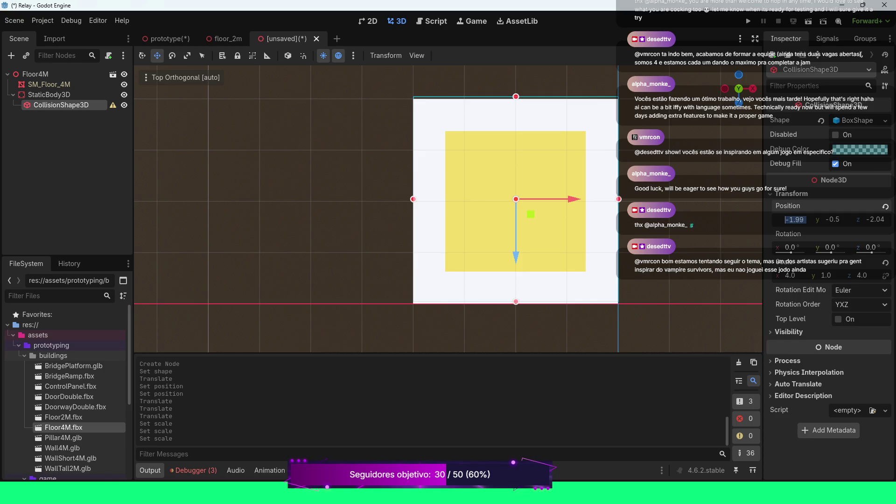
{"action": "type", "text": "-2"}
{"action": "key", "text": "Return"}
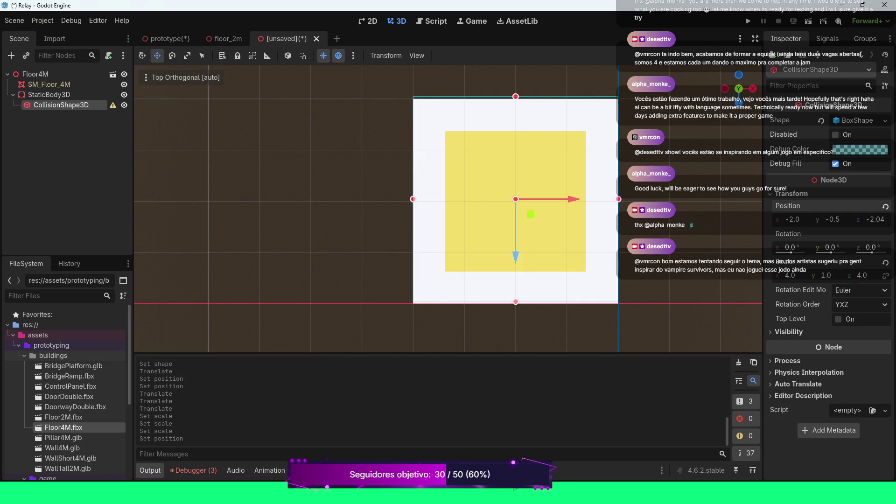
{"action": "left_click", "coordinate": [875, 219]}
{"action": "type", "text": "-2"}
{"action": "key", "text": "Return"}
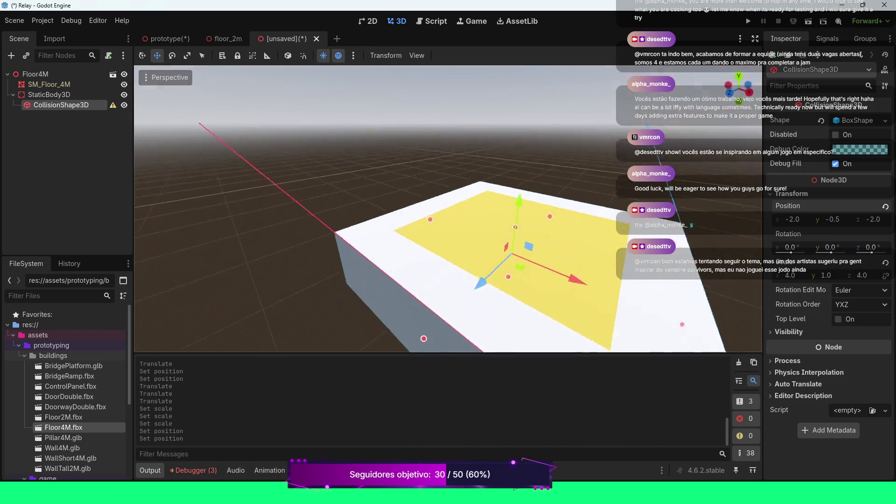
{"action": "scroll", "coordinate": [140, 284], "scroll_direction": "down", "scroll_amount": 5}
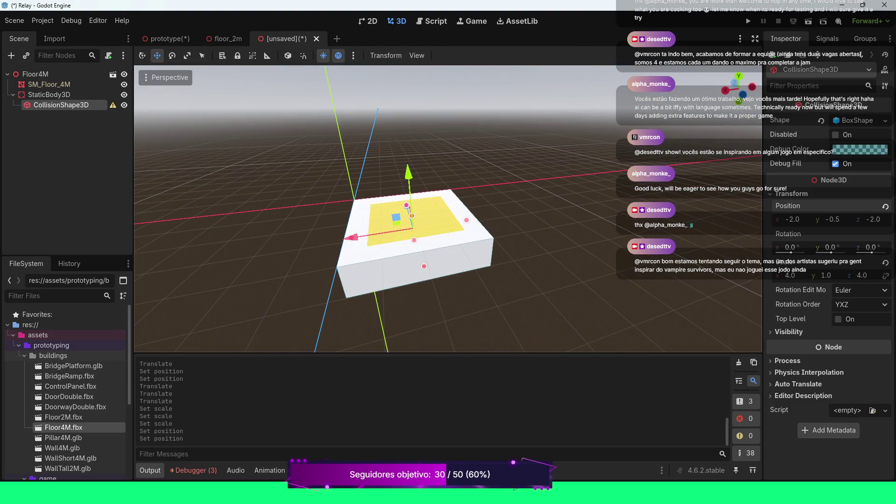
{"action": "key", "text": "ctrl+s"}
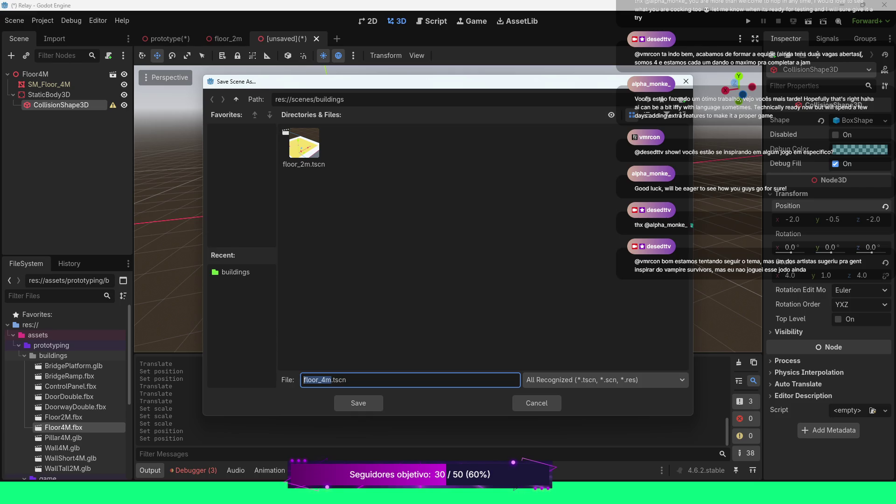
- Save the Floor4M scene as floor_4m.tscn in res://scenes/buildings
{"action": "left_click", "coordinate": [358, 403]}
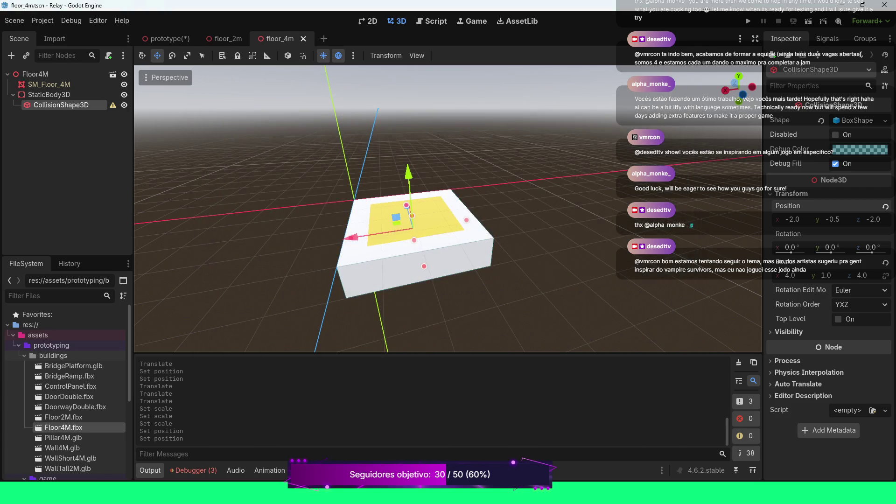
{"action": "scroll", "coordinate": [448, 209], "scroll_direction": "down", "scroll_amount": 3}
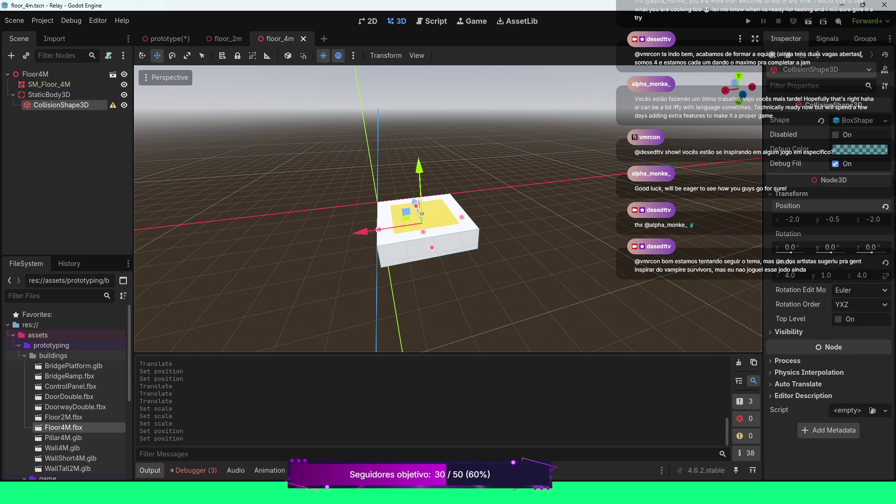
{"action": "key", "text": "ctrl+Tab"}
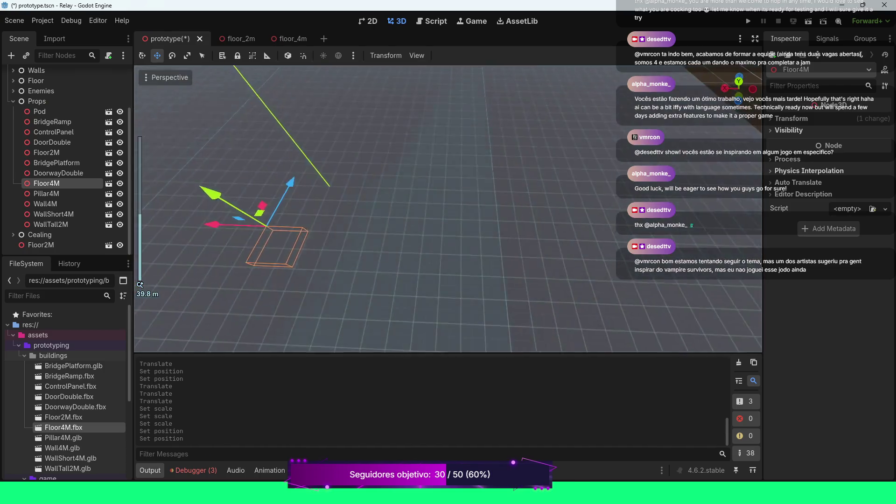
- Save the prototype.tscn level
{"action": "scroll", "coordinate": [448, 209], "scroll_direction": "up", "scroll_amount": 3}
{"action": "scroll", "coordinate": [448, 208], "scroll_direction": "up", "scroll_amount": 5}
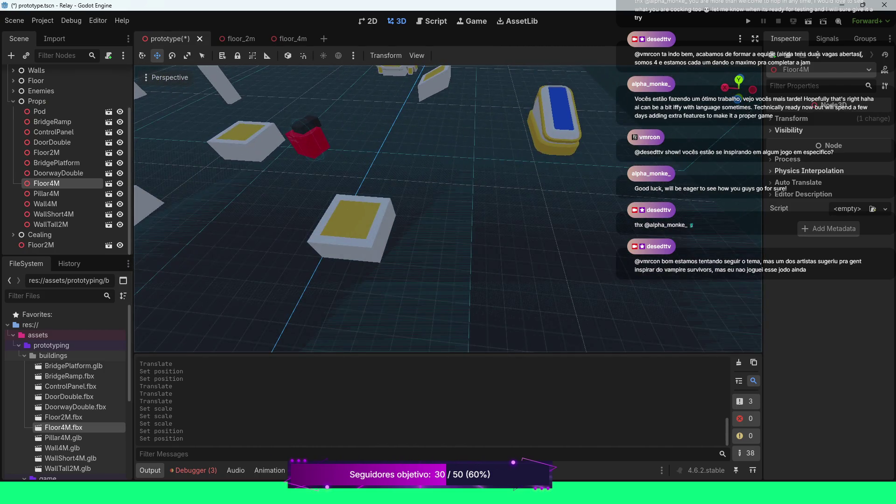
{"action": "key", "text": "ctrl+s"}
{"action": "scroll", "coordinate": [448, 209], "scroll_direction": "down", "scroll_amount": 2}
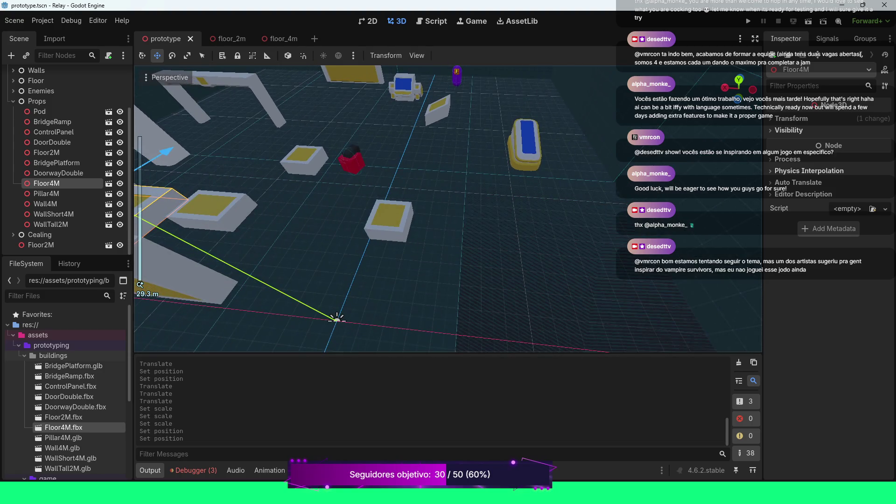
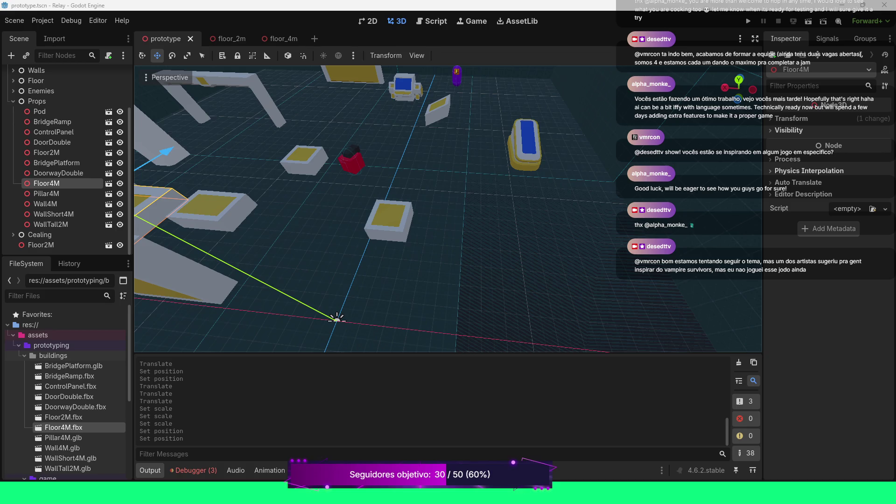
- Fly the viewport back and forth between the floor props and the wall and ceiling
{"action": "key", "text": "s"}
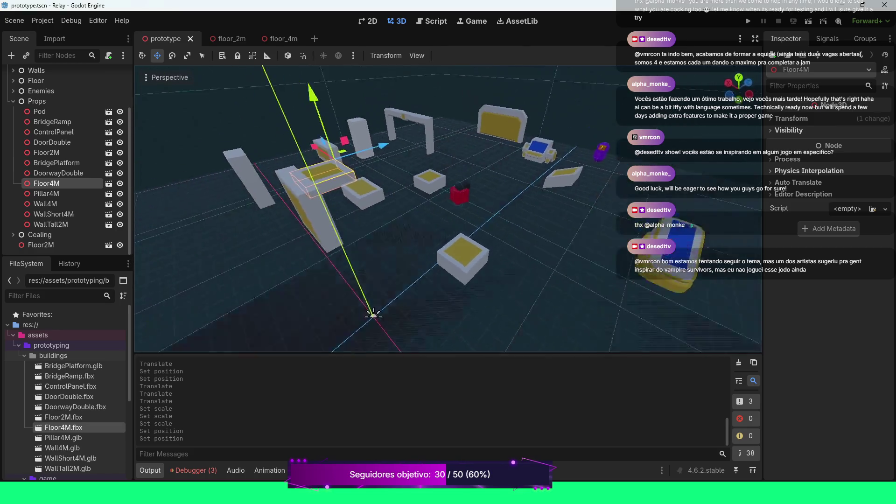
{"action": "key", "text": "w"}
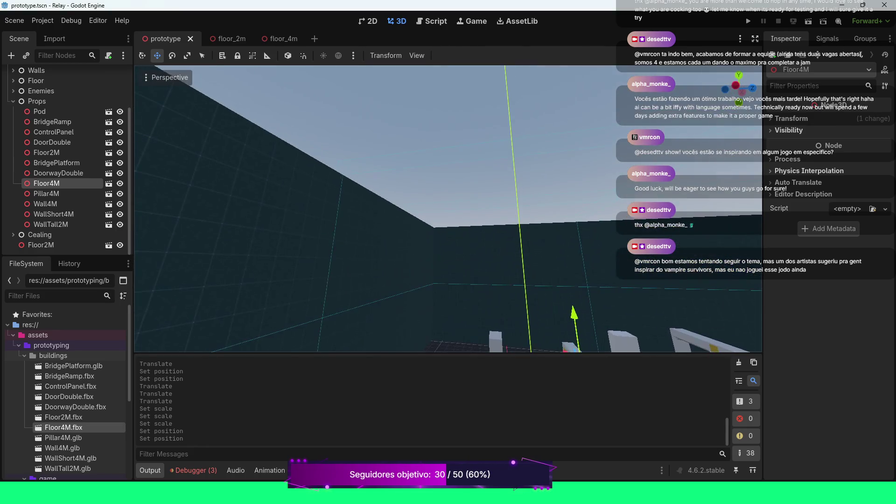
{"action": "key", "text": "s"}
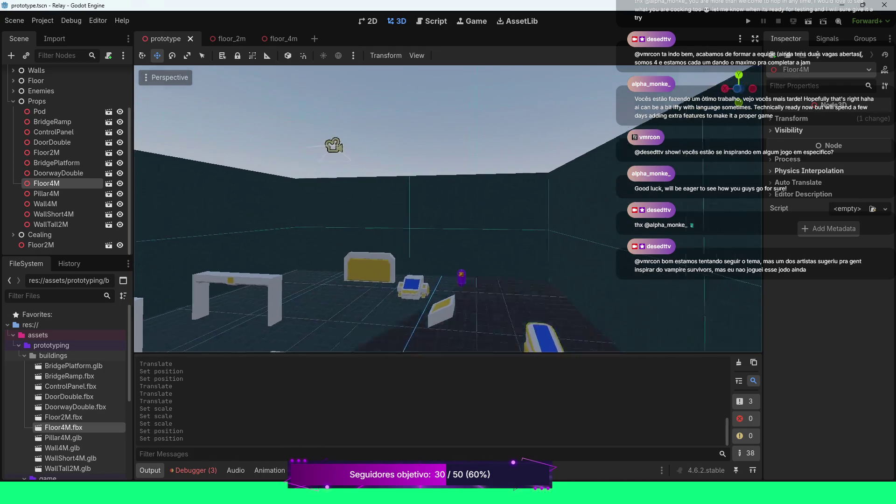
{"action": "key", "text": "w"}
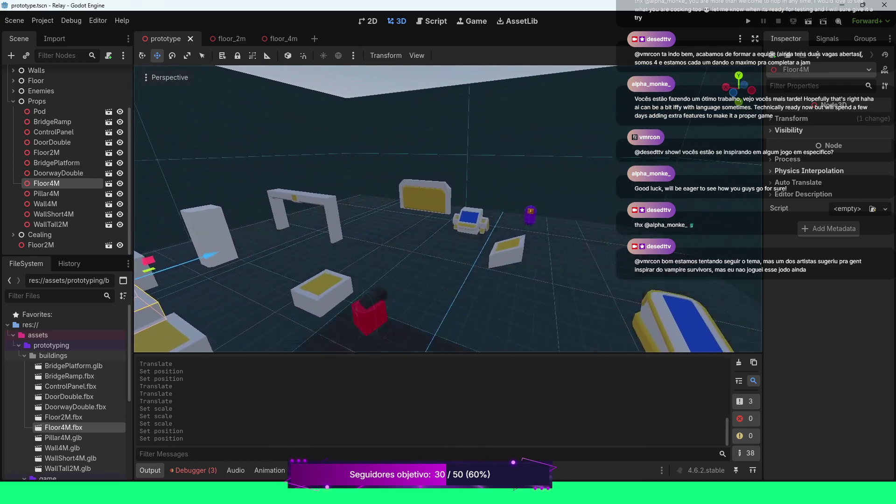
{"action": "key", "text": "s"}
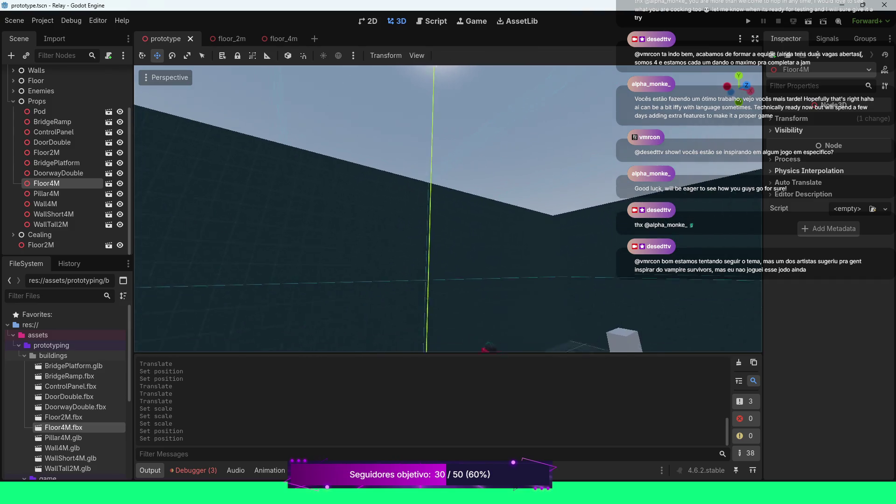
{"action": "key", "text": "s"}
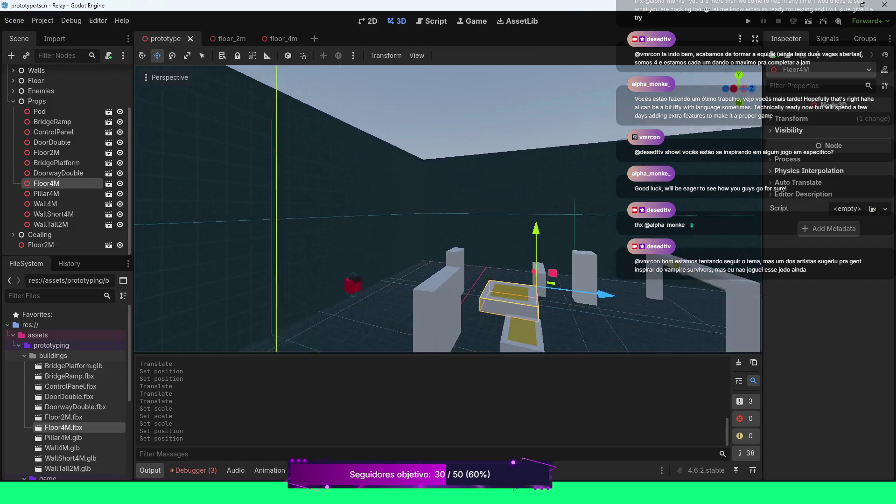
{"action": "key", "text": "w"}
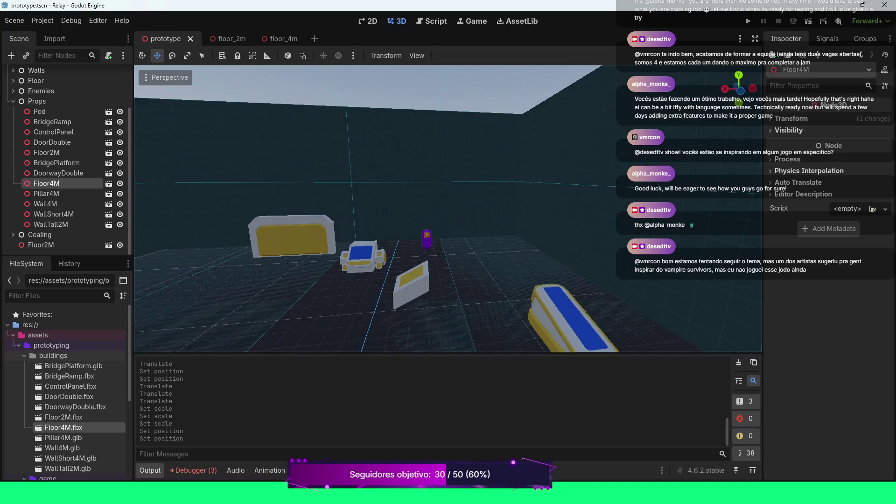
{"action": "key", "text": "s"}
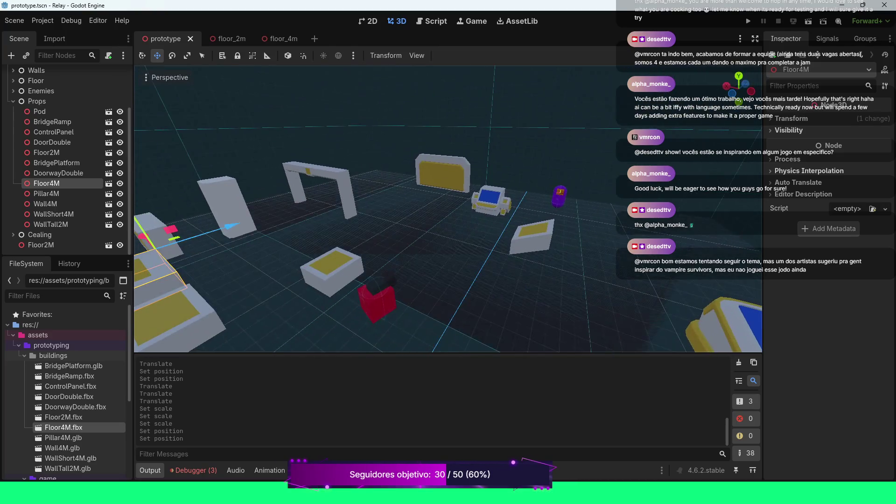
{"action": "key", "text": "d"}
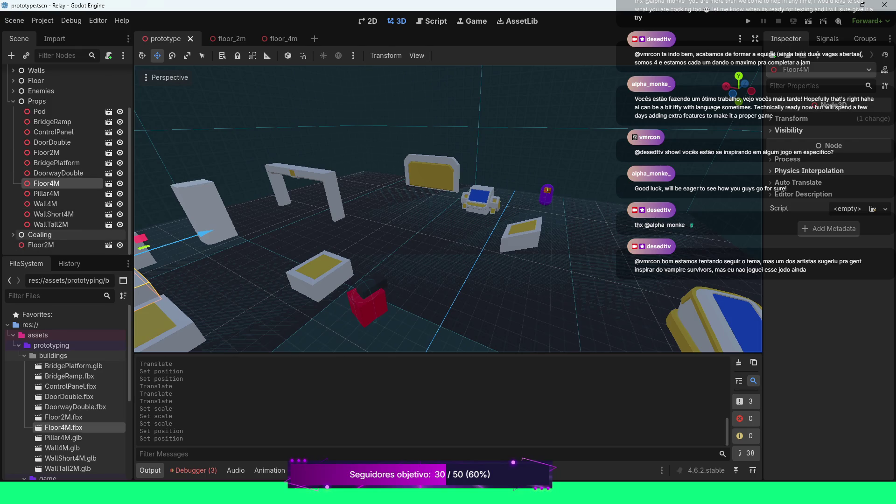
- Expand Cealing, select Ground9, inspect its Visibility and Transform sections, then expand Ground9
{"action": "left_click", "coordinate": [13, 235]}
{"action": "scroll", "coordinate": [61, 187], "scroll_direction": "down", "scroll_amount": 3}
{"action": "left_click", "coordinate": [46, 177]}
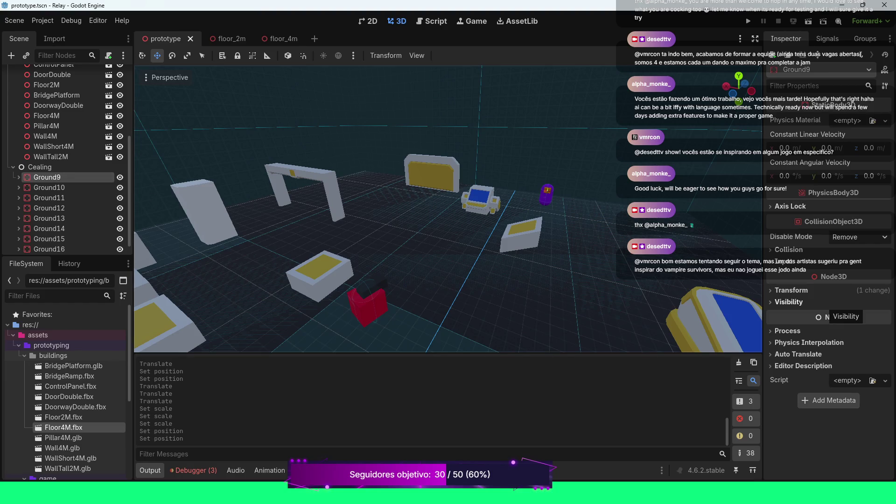
{"action": "left_click", "coordinate": [789, 302]}
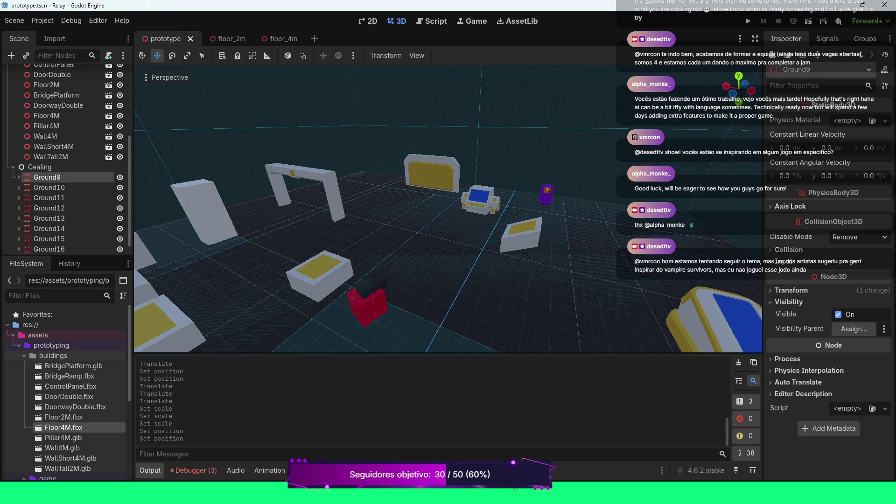
{"action": "left_click", "coordinate": [791, 291]}
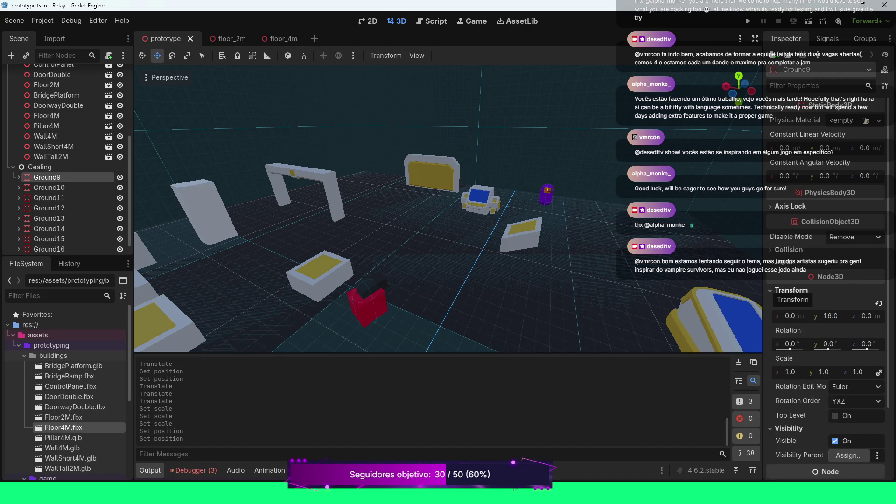
{"action": "left_click", "coordinate": [792, 290]}
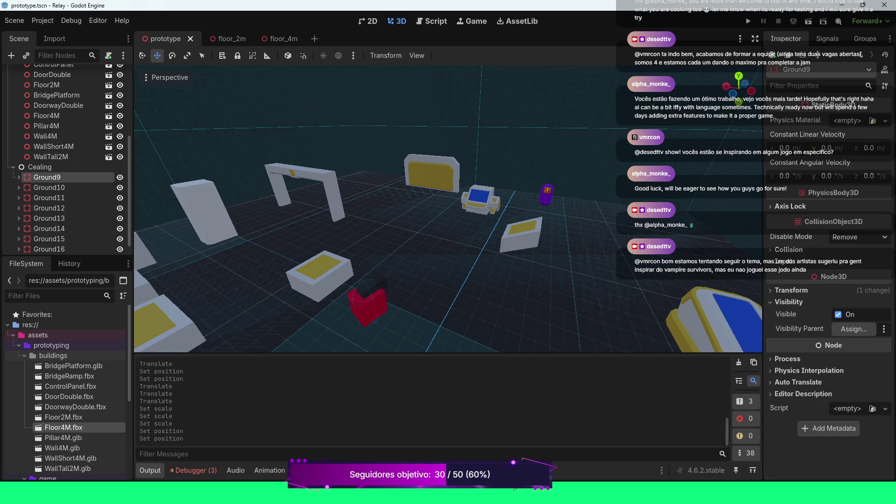
{"action": "left_click", "coordinate": [789, 302]}
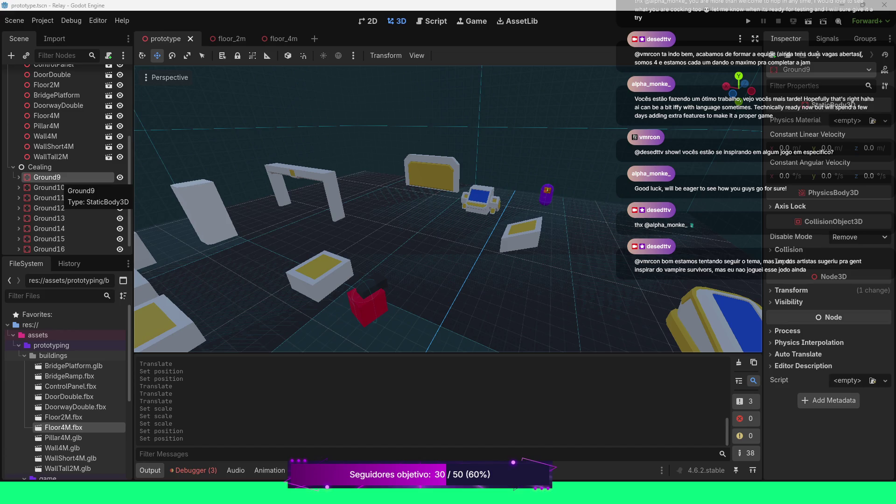
{"action": "left_click", "coordinate": [18, 177]}
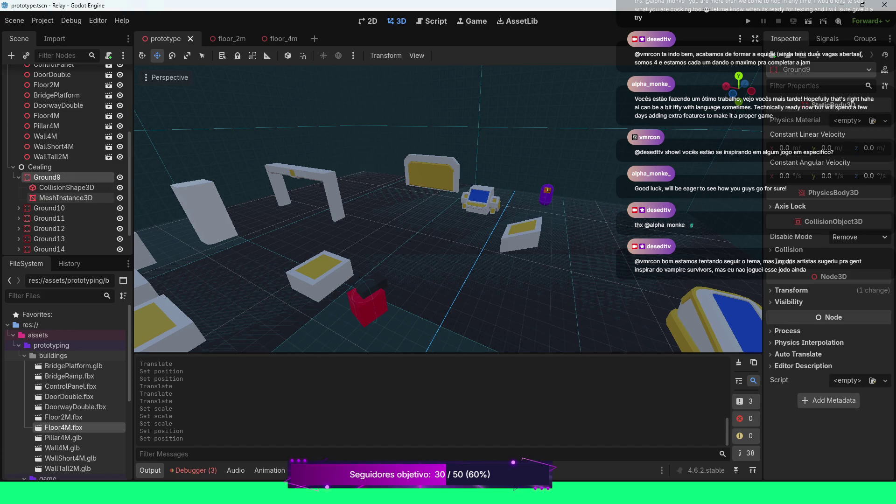
- Enable Flip Faces on the PlaneMesh of Ground9's MeshInstance3D and zoom to check the room
{"action": "left_click", "coordinate": [66, 198]}
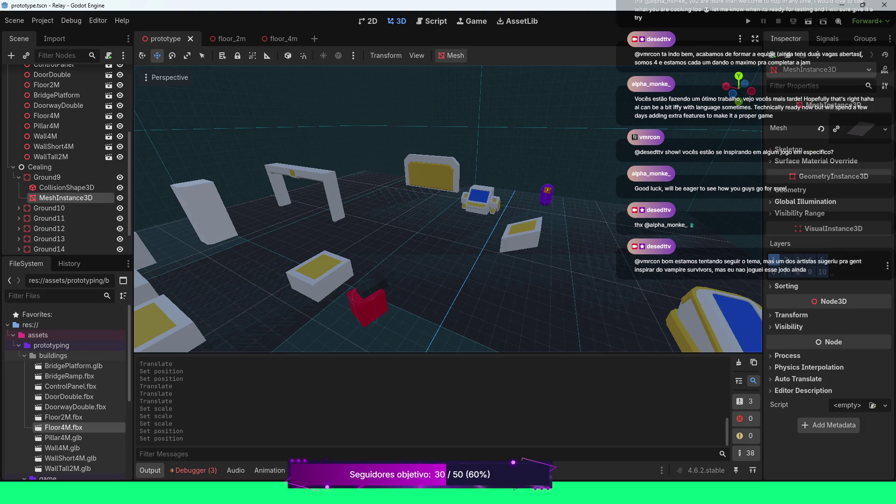
{"action": "left_click", "coordinate": [856, 130]}
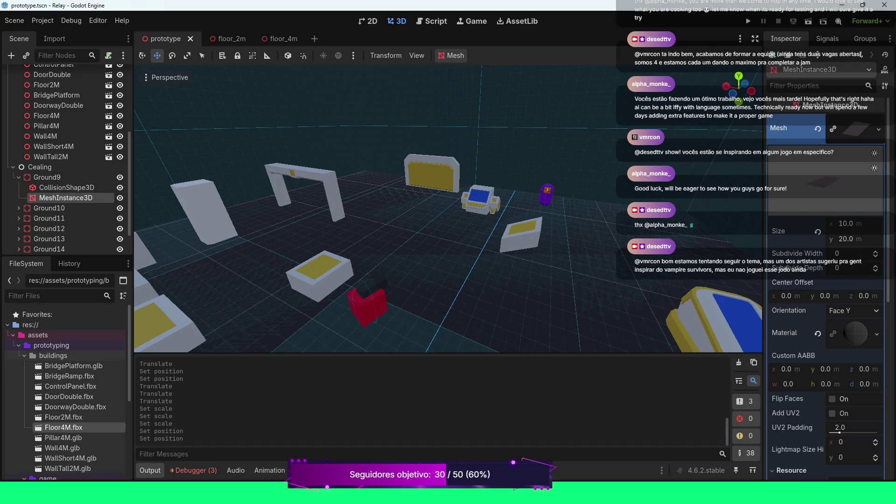
{"action": "left_click", "coordinate": [832, 399]}
{"action": "scroll", "coordinate": [448, 208], "scroll_direction": "down", "scroll_amount": 6}
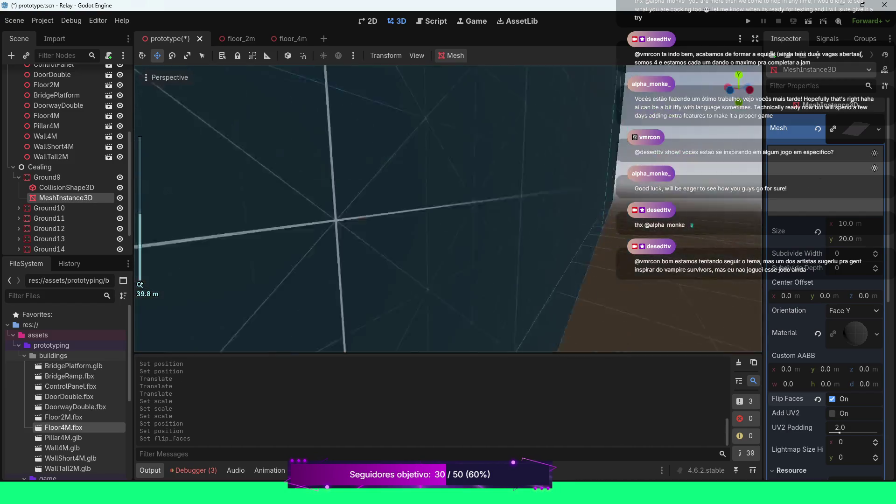
{"action": "scroll", "coordinate": [448, 208], "scroll_direction": "down", "scroll_amount": 5}
{"action": "scroll", "coordinate": [448, 207], "scroll_direction": "down", "scroll_amount": 3}
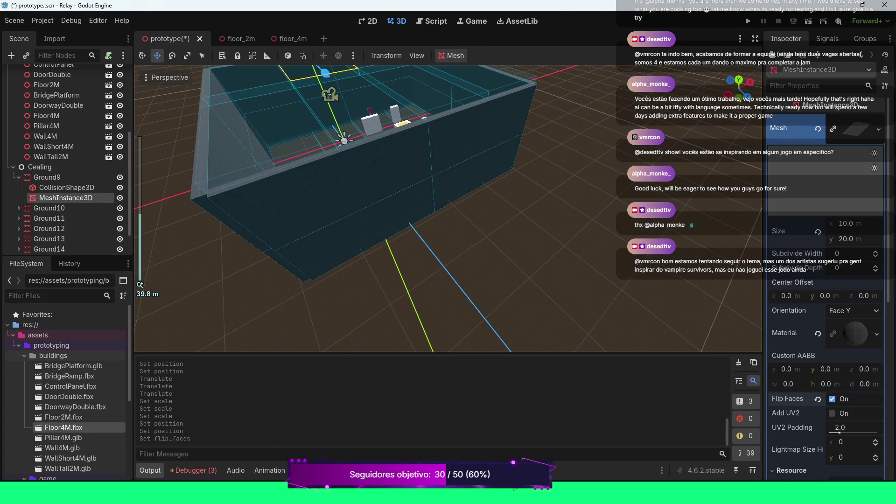
{"action": "scroll", "coordinate": [448, 208], "scroll_direction": "up", "scroll_amount": 4}
{"action": "scroll", "coordinate": [448, 208], "scroll_direction": "down", "scroll_amount": 4}
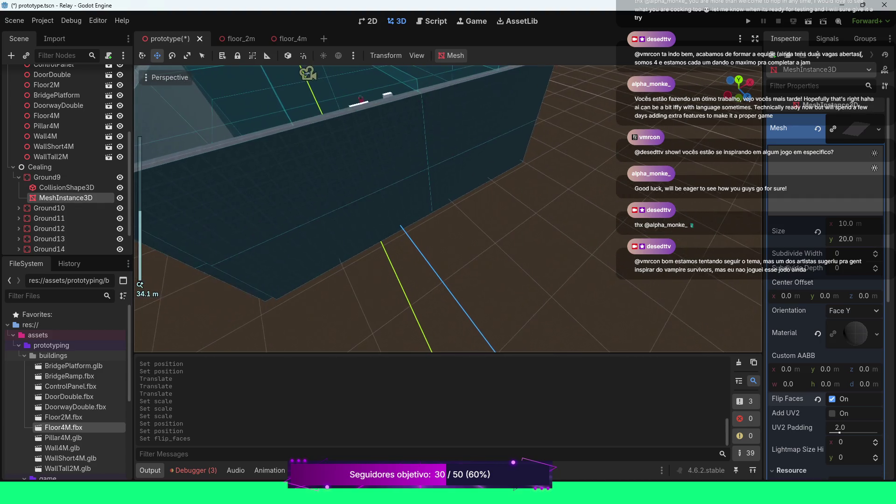
{"action": "scroll", "coordinate": [448, 208], "scroll_direction": "up", "scroll_amount": 3}
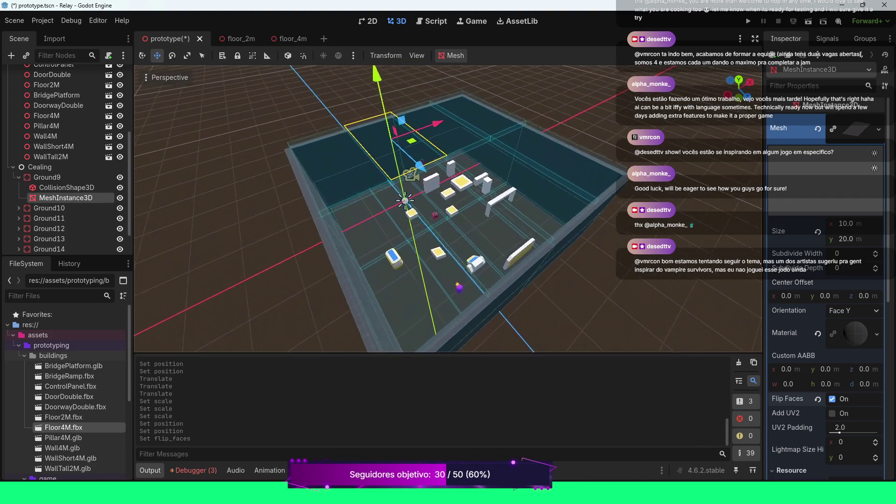
{"action": "scroll", "coordinate": [448, 208], "scroll_direction": "up", "scroll_amount": 6}
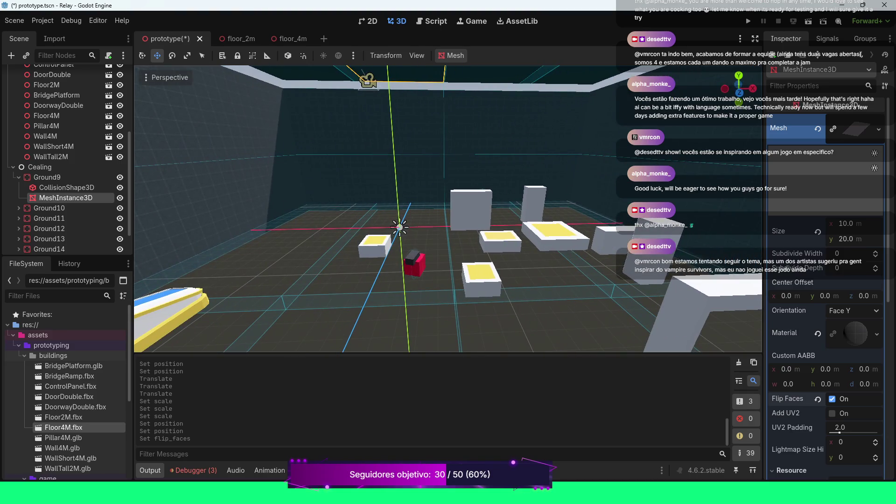
- Run the level, walk the player past the red enemy and white prop, then stop the game
{"action": "key", "text": "F5"}
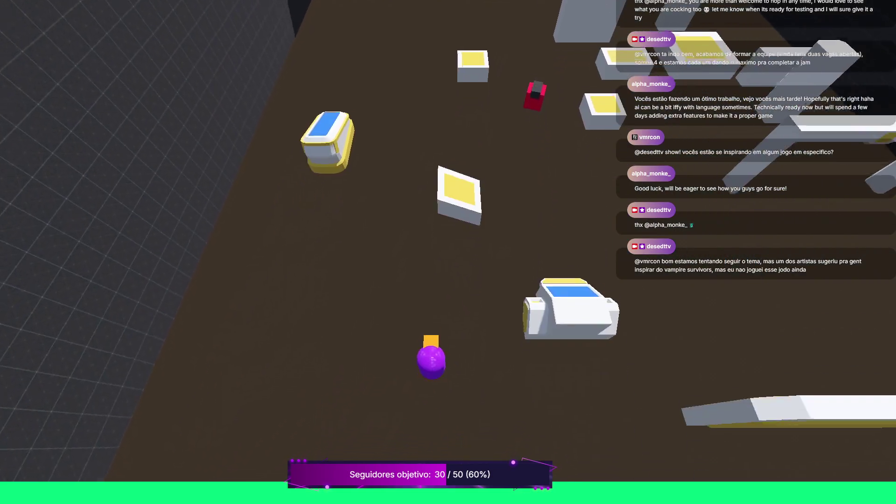
{"action": "key", "text": "w"}
{"action": "key", "text": "d"}
{"action": "key", "text": "w"}
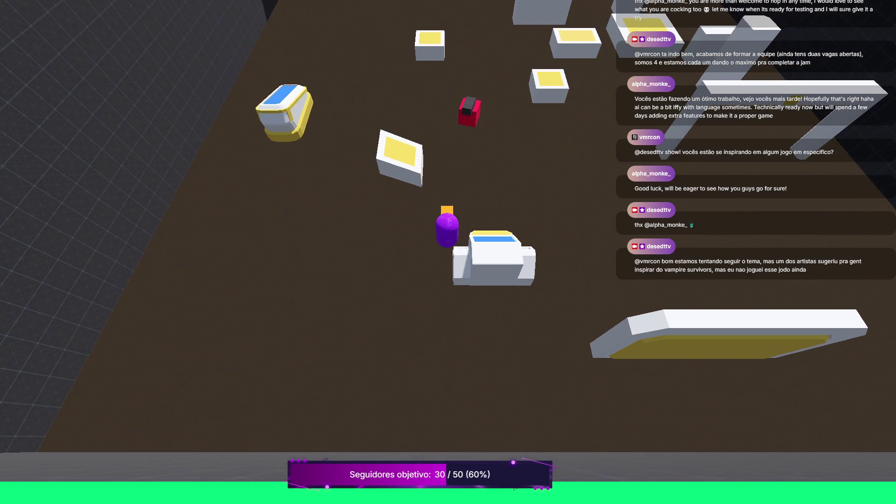
{"action": "key", "text": "d"}
{"action": "key", "text": "d"}
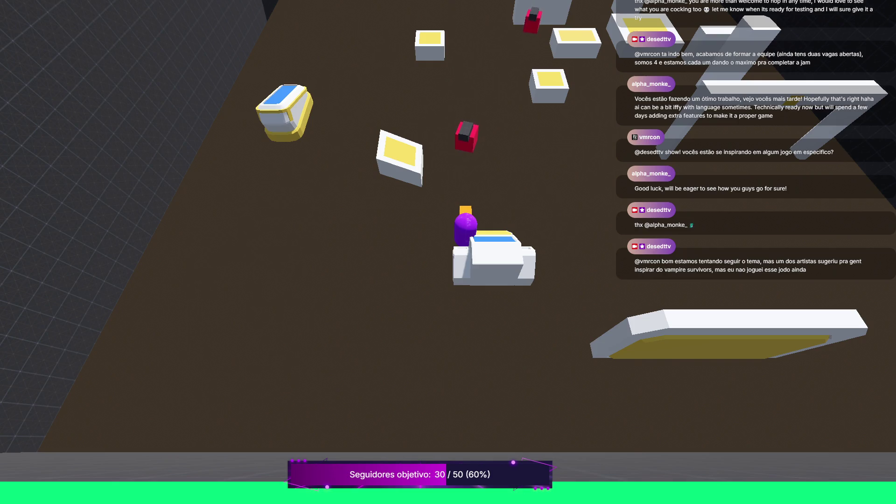
{"action": "key", "text": "w"}
{"action": "key", "text": "d"}
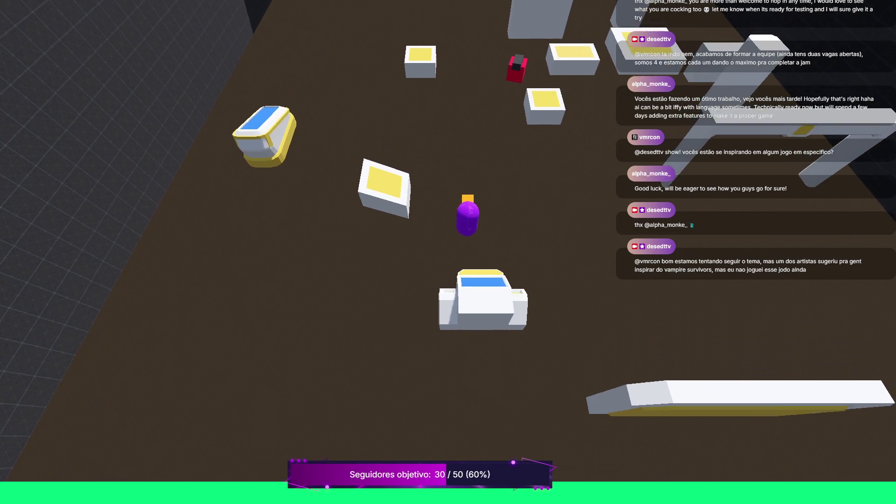
{"action": "key", "text": "d"}
{"action": "key", "text": "d"}
{"action": "key", "text": "d"}
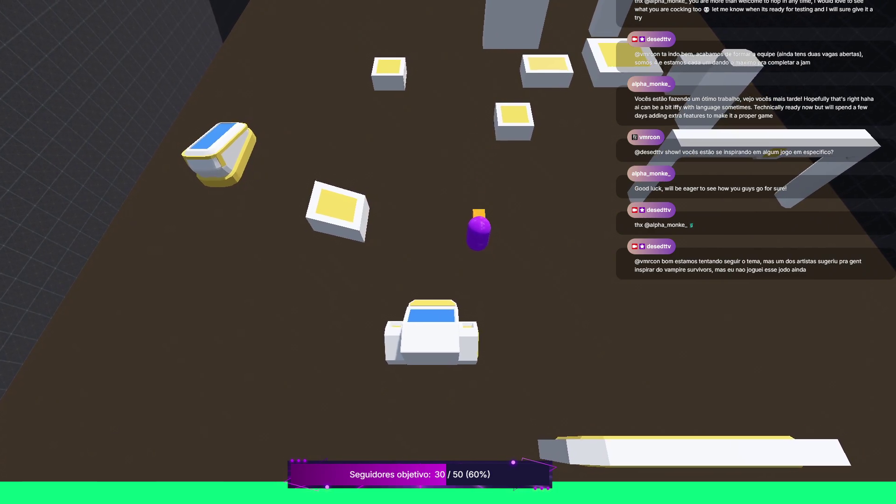
{"action": "key", "text": "w"}
{"action": "key", "text": "w"}
{"action": "key", "text": "a"}
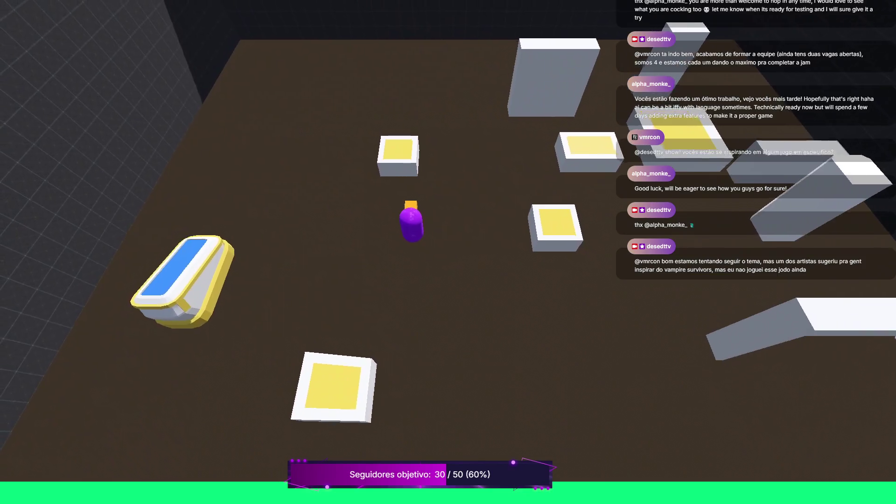
{"action": "key", "text": "a"}
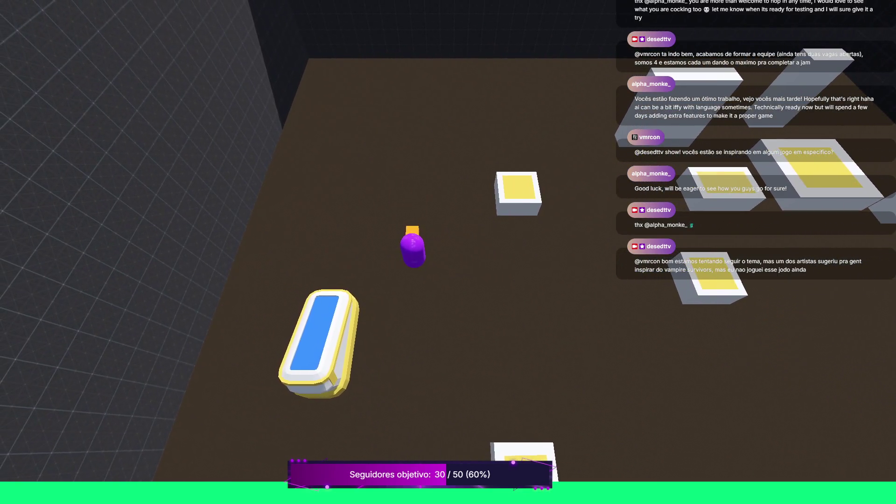
{"action": "key", "text": "F8"}
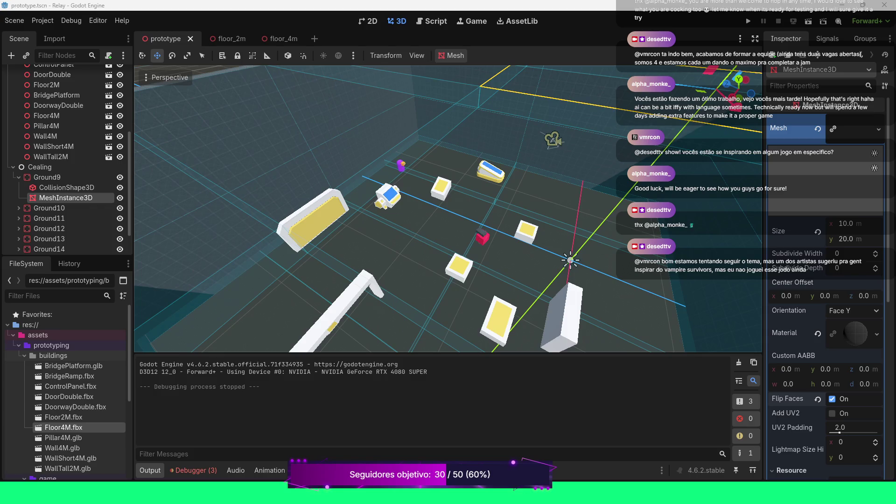
{"action": "scroll", "coordinate": [448, 209], "scroll_direction": "down", "scroll_amount": 2}
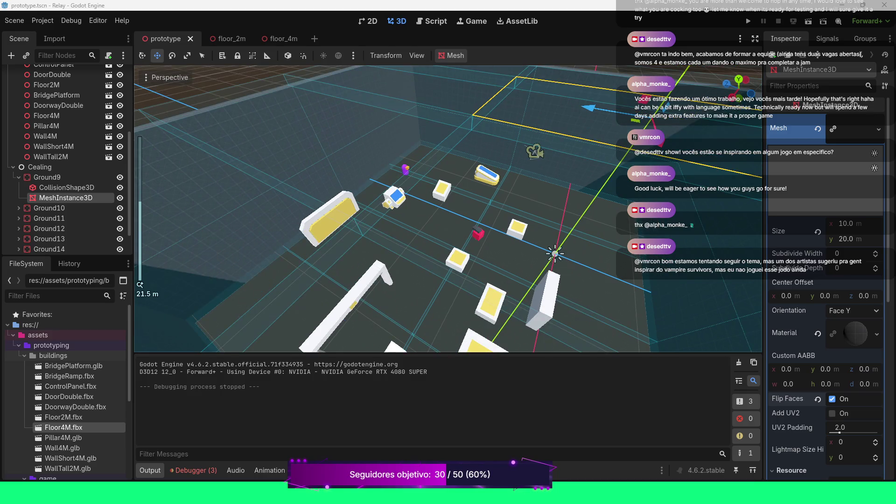
{"action": "scroll", "coordinate": [448, 209], "scroll_direction": "up", "scroll_amount": 5}
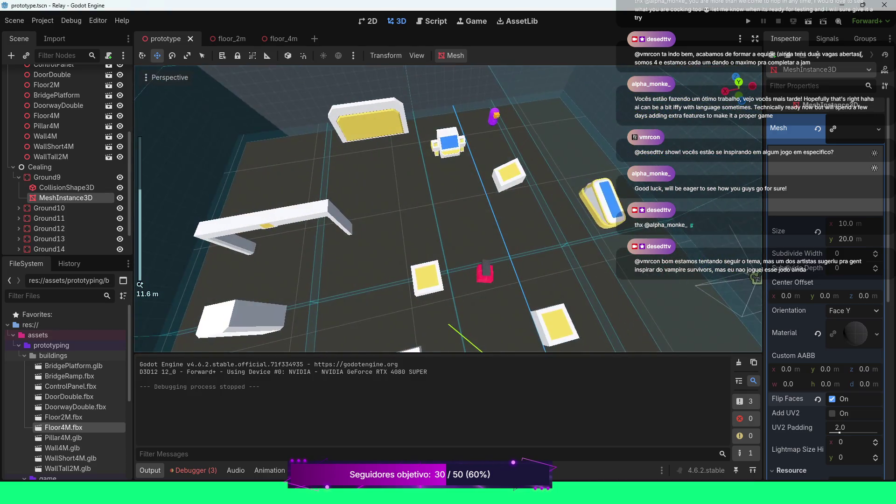
{"action": "scroll", "coordinate": [448, 209], "scroll_direction": "up", "scroll_amount": 4}
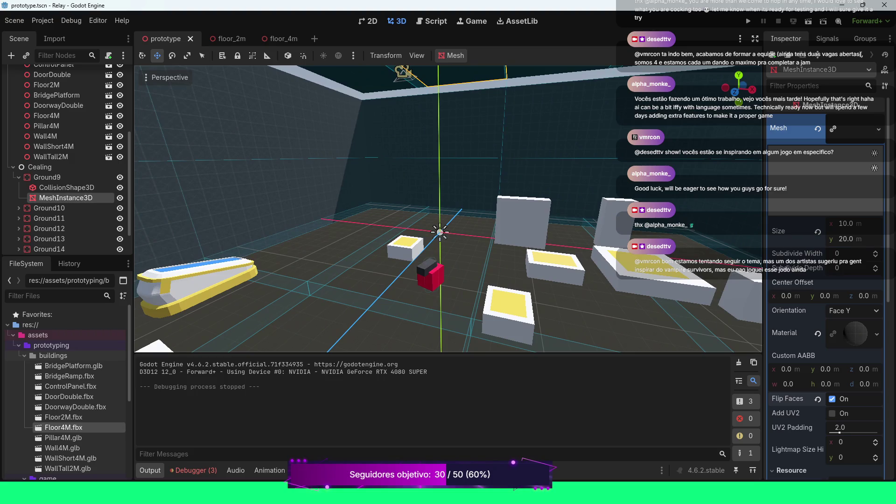
{"action": "scroll", "coordinate": [448, 209], "scroll_direction": "down", "scroll_amount": 4}
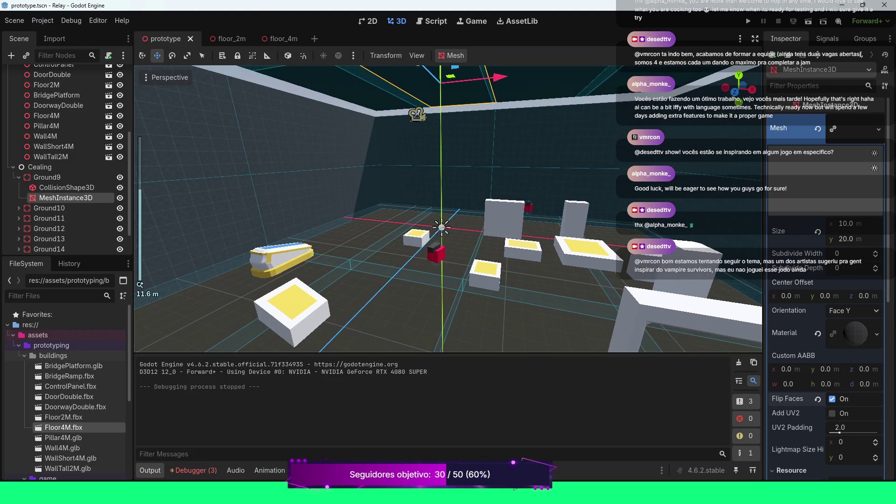
{"action": "left_click", "coordinate": [505, 217]}
{"action": "scroll", "coordinate": [441, 227], "scroll_direction": "up", "scroll_amount": 4}
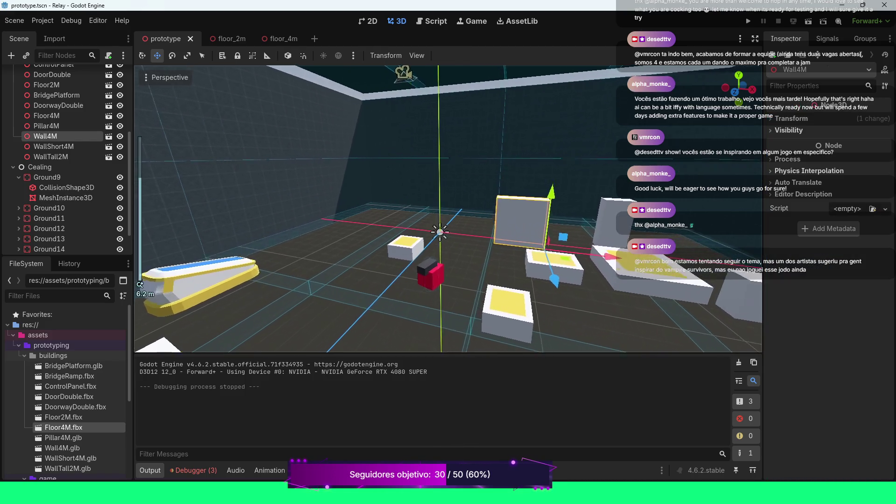
{"action": "scroll", "coordinate": [441, 229], "scroll_direction": "up", "scroll_amount": 5}
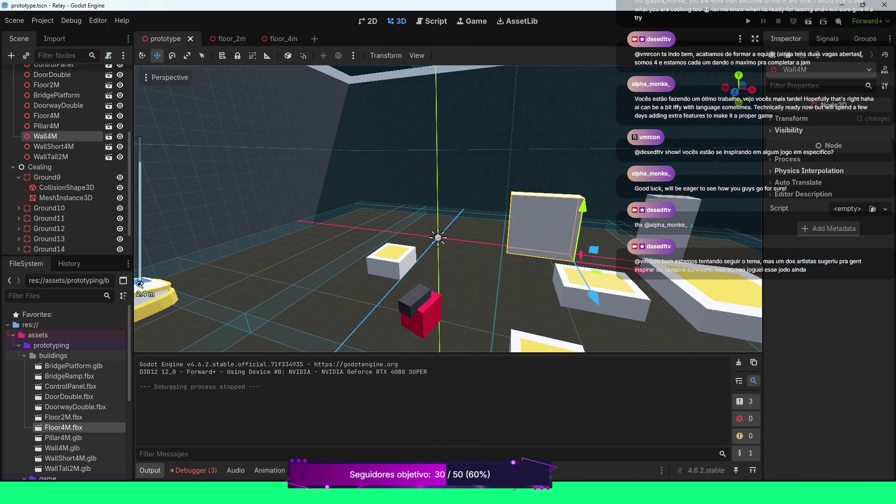
{"action": "scroll", "coordinate": [441, 229], "scroll_direction": "down", "scroll_amount": 12}
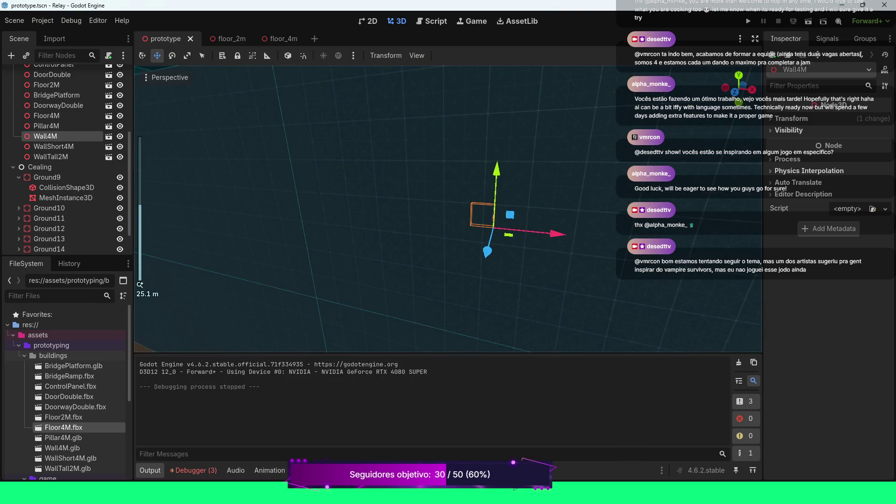
{"action": "scroll", "coordinate": [441, 228], "scroll_direction": "up", "scroll_amount": 5}
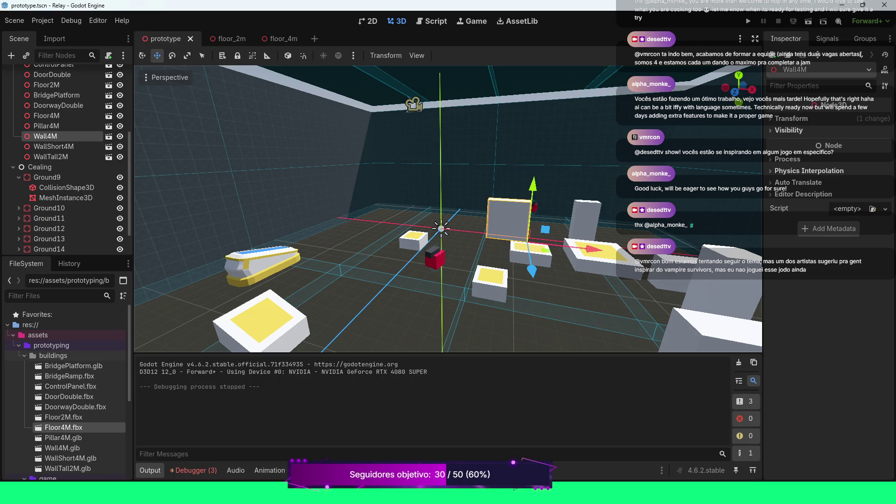
{"action": "scroll", "coordinate": [442, 229], "scroll_direction": "down", "scroll_amount": 8}
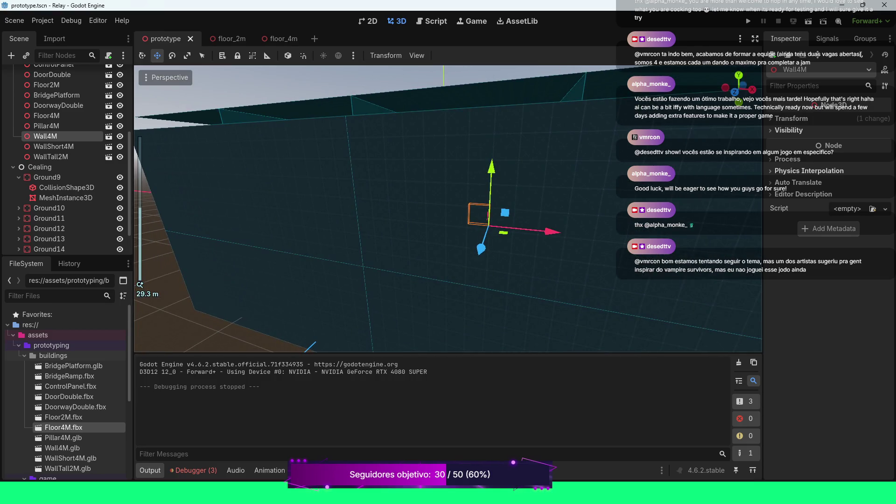
{"action": "mouse_move", "coordinate": [448, 210]}
{"action": "left_mouse_down"}
{"action": "mouse_move", "coordinate": [448, 164]}
{"action": "mouse_move", "coordinate": [448, 261]}
{"action": "left_mouse_up"}
{"action": "scroll", "coordinate": [448, 210], "scroll_direction": "up", "scroll_amount": 10}
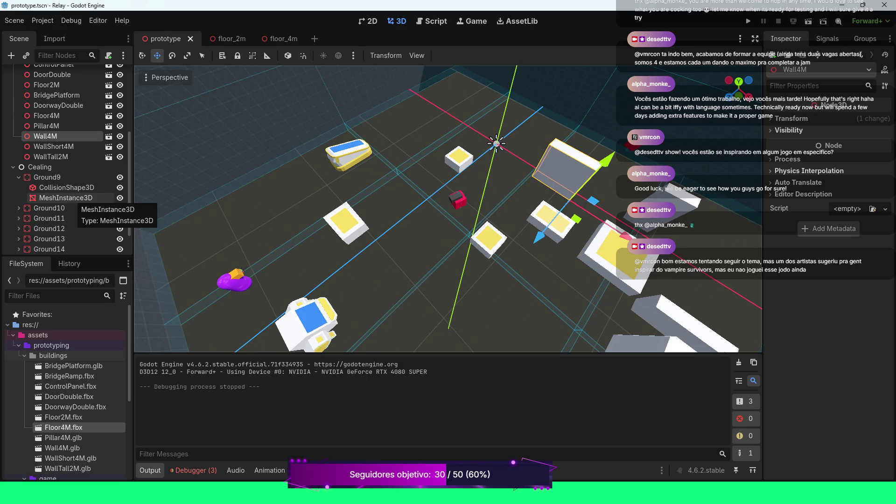
{"action": "left_click", "coordinate": [70, 197]}
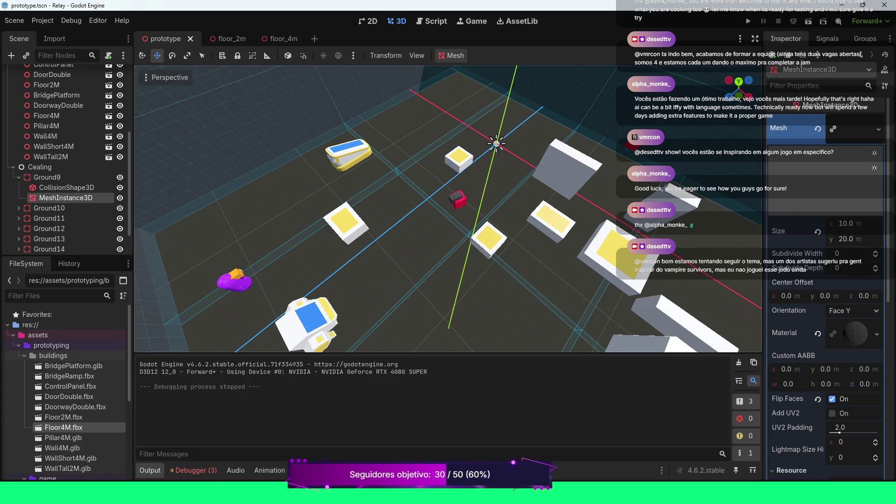
- Uncheck Flip Faces on Ground9's ceiling PlaneMesh in the Inspector
{"action": "left_click", "coordinate": [818, 399]}
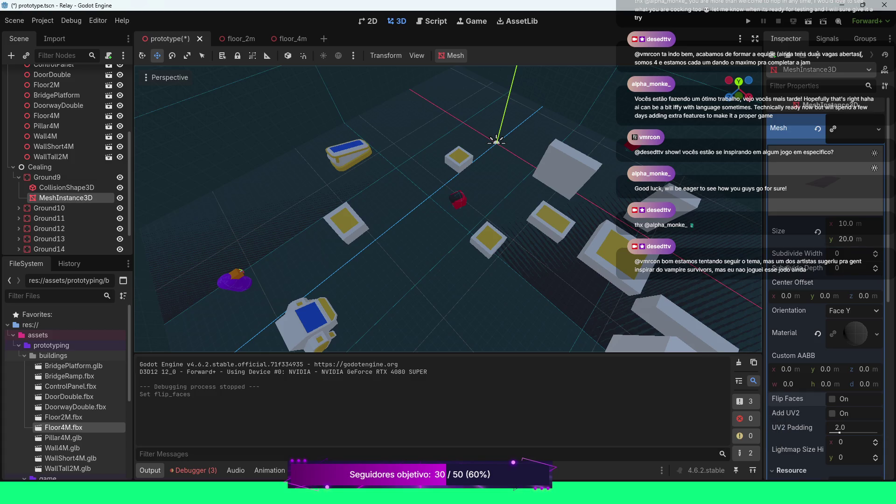
{"action": "scroll", "coordinate": [826, 280], "scroll_direction": "down", "scroll_amount": 3}
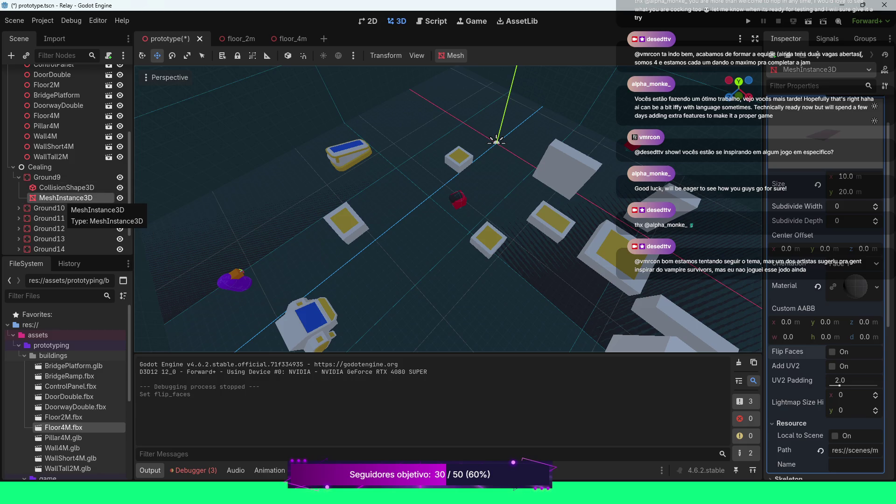
{"action": "right_click", "coordinate": [67, 198]}
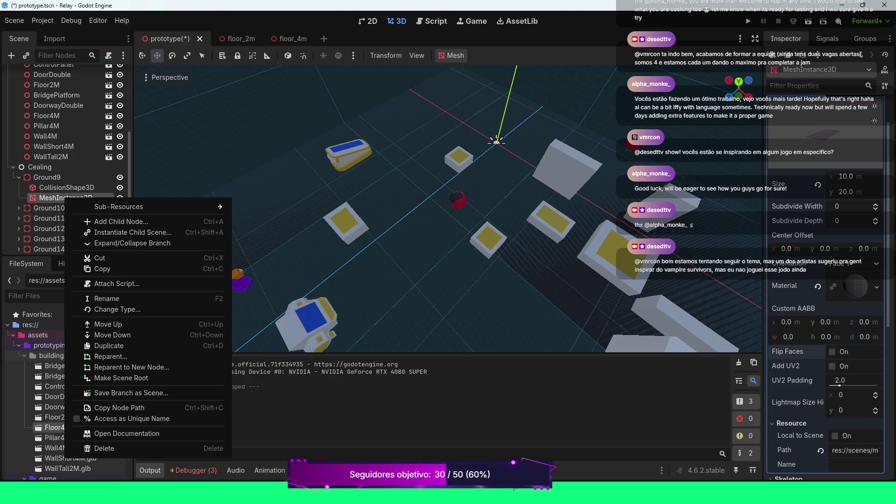
{"action": "key", "text": "Escape"}
{"action": "left_click", "coordinate": [19, 177]}
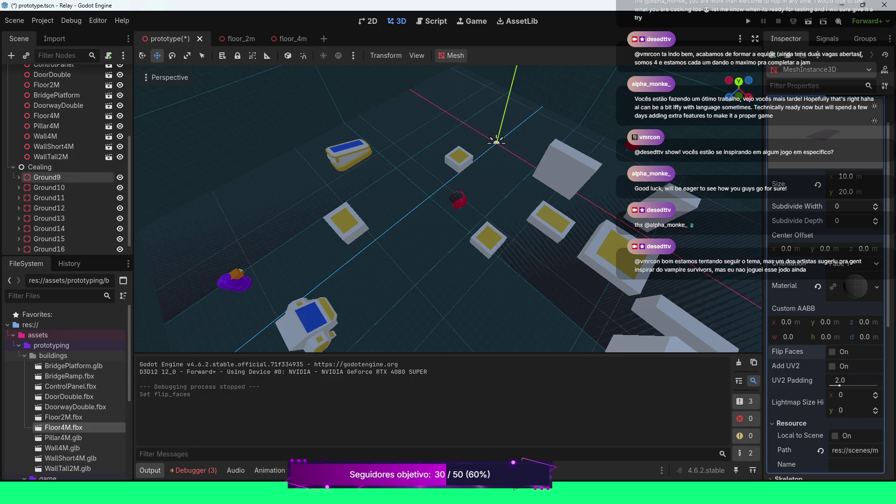
{"action": "right_click", "coordinate": [51, 178]}
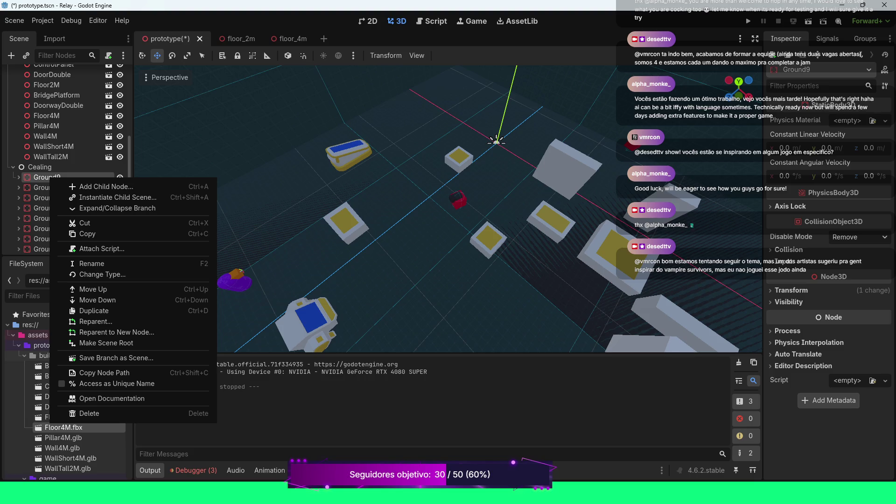
{"action": "left_click", "coordinate": [116, 208]}
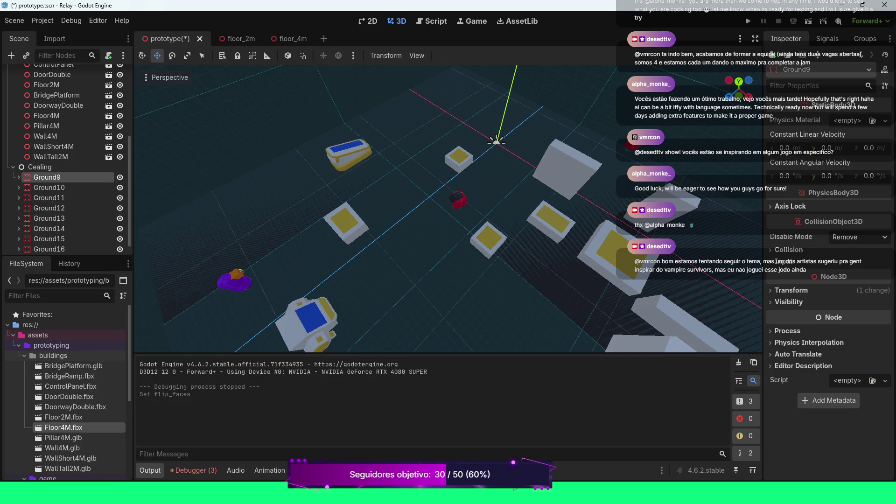
{"action": "left_click", "coordinate": [66, 197]}
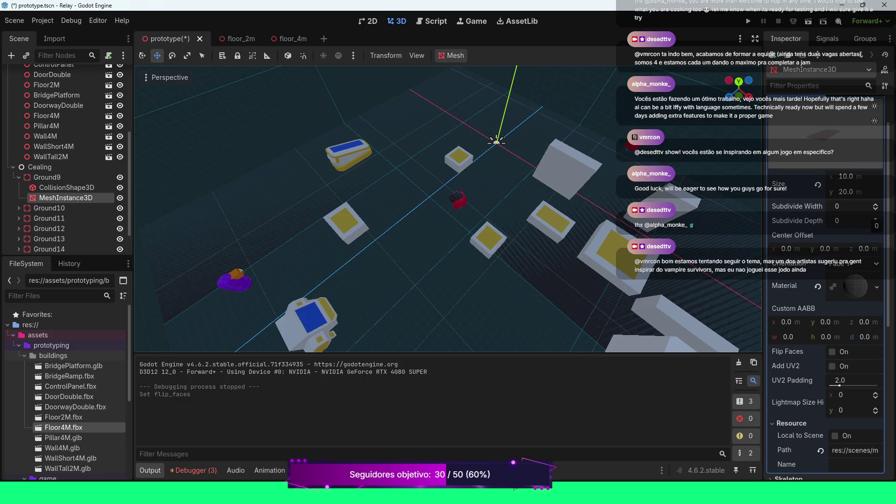
{"action": "scroll", "coordinate": [826, 210], "scroll_direction": "down", "scroll_amount": 2}
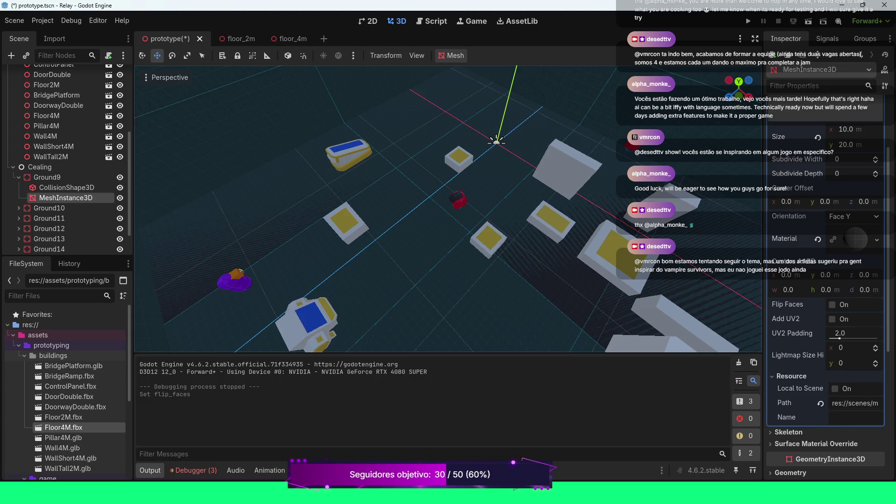
{"action": "scroll", "coordinate": [794, 354], "scroll_direction": "down", "scroll_amount": 3}
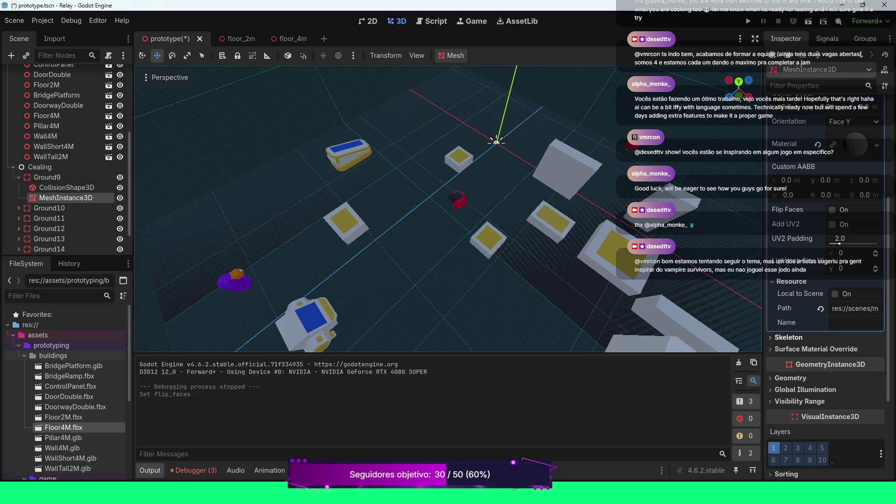